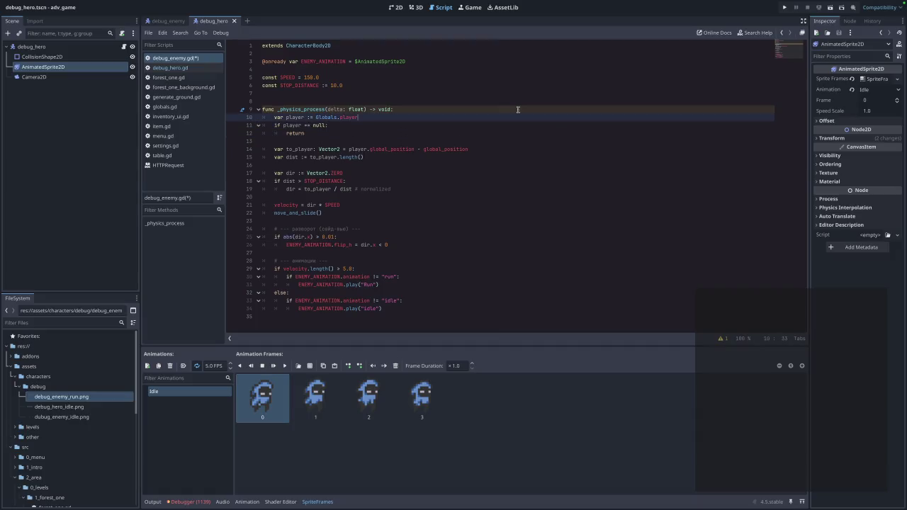
Paste the gravity check at the start of _physics_process in debug_enemy.gd
key(Return)
key(Return)
key(Return)
key(Up)
text(# Add the gravity. 	if not is_on_floor(): 		velocity += get_gravity() * delta)
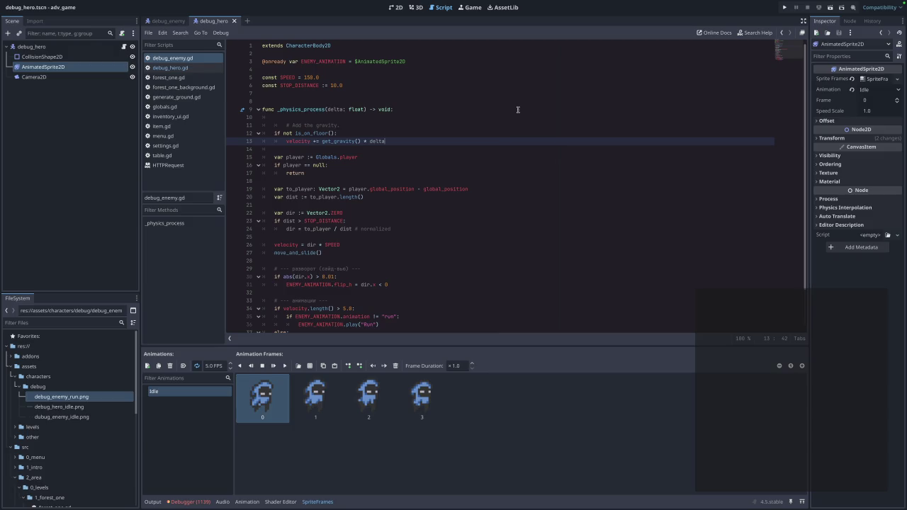
click(280, 118)
key(Down)
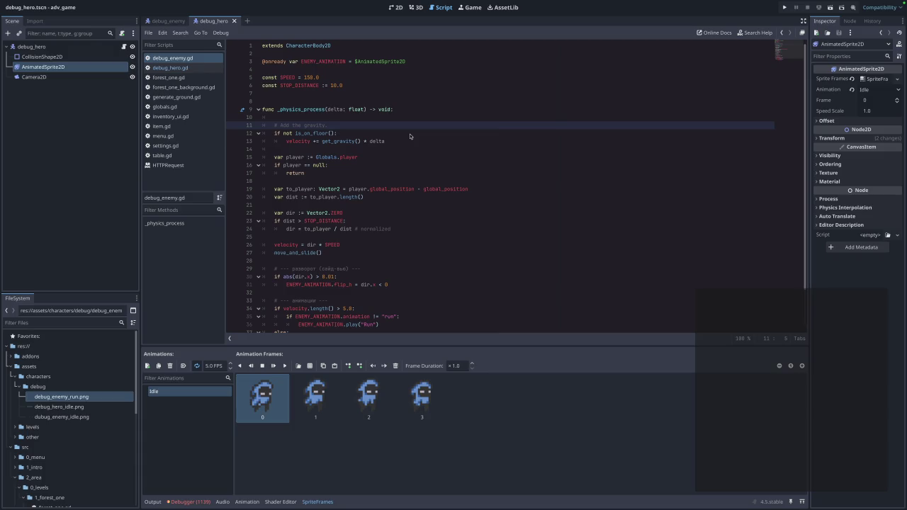
Test-run the game from its main menu, then stop it
click(784, 8)
click(462, 226)
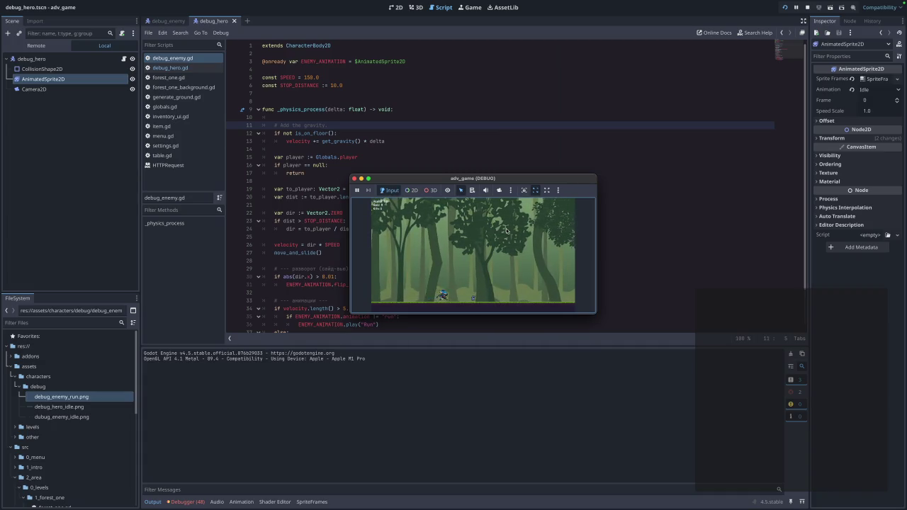
click(355, 179)
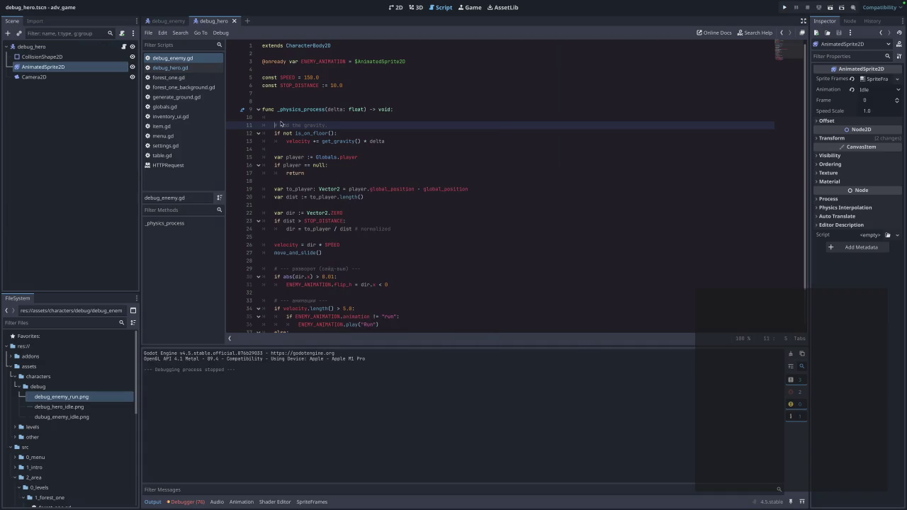
Look over the enemy's player-chasing lines, then switch to the debug_enemy scene
click(343, 151)
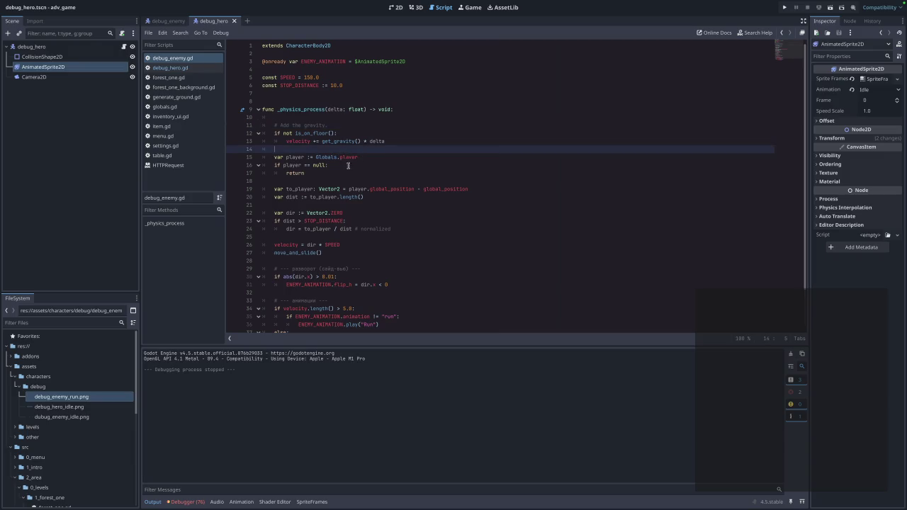
double_click(295, 157)
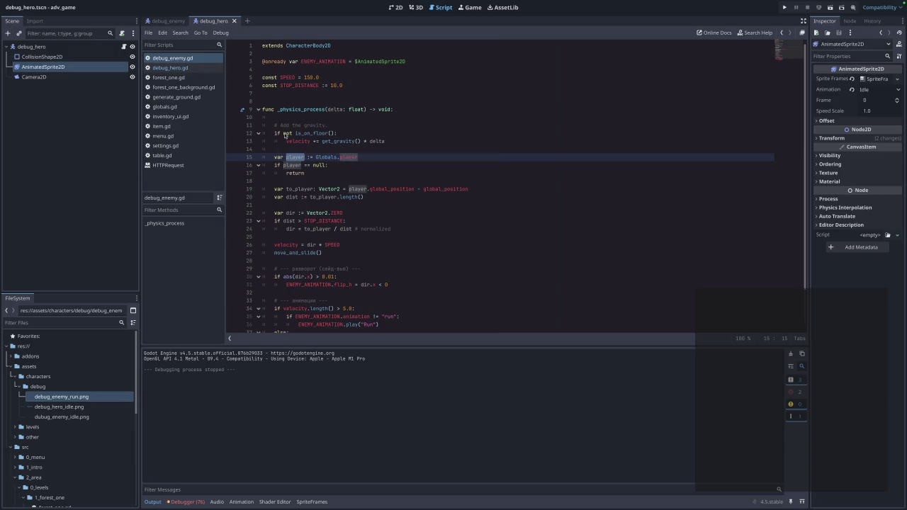
click(422, 142)
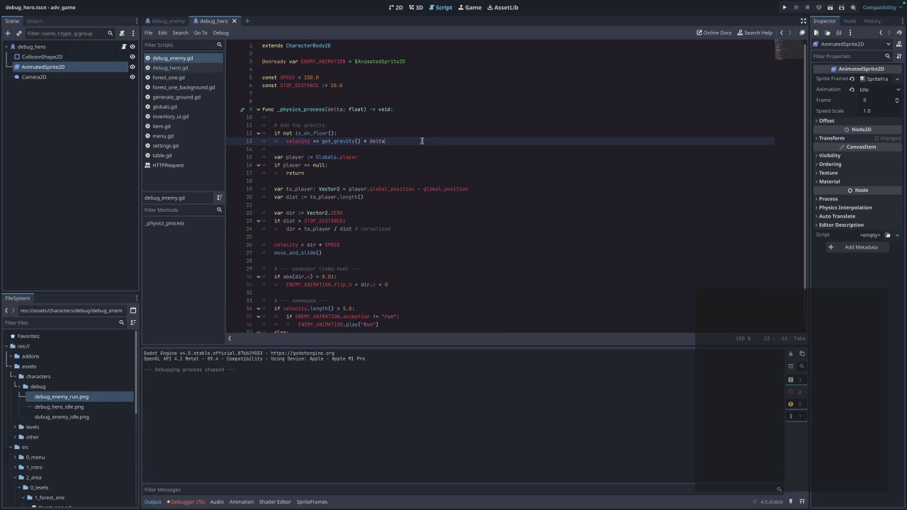
click(152, 21)
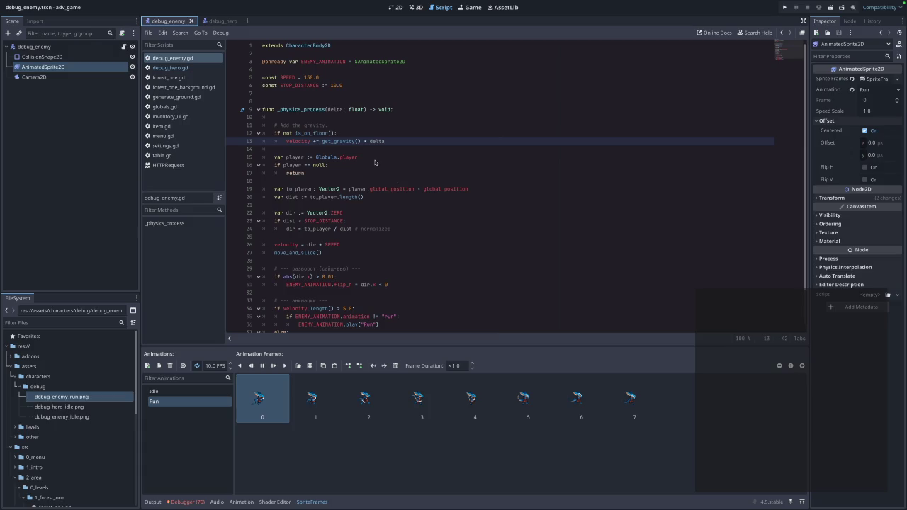
click(178, 69)
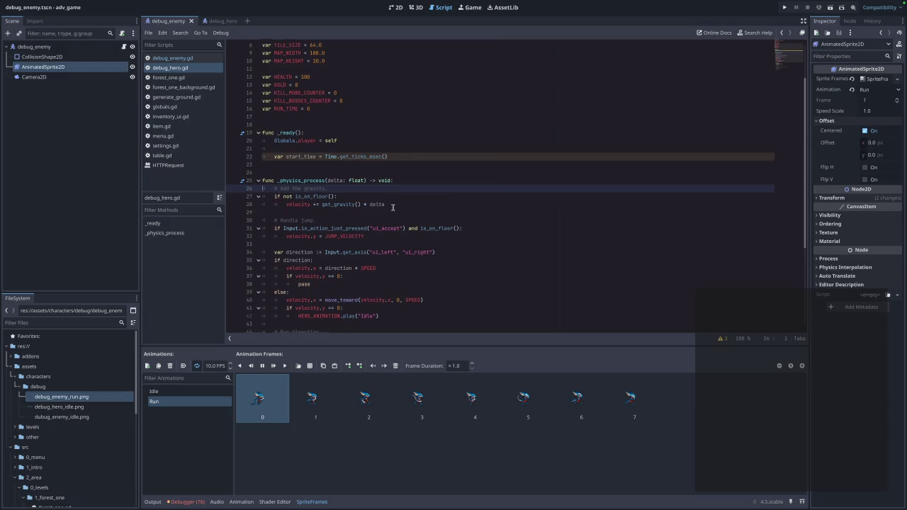
scroll(393, 207, down, 2)
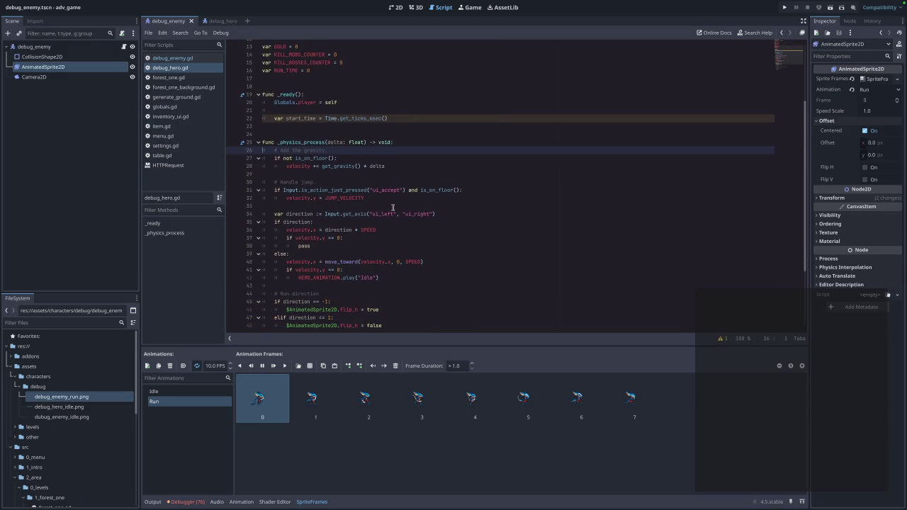
scroll(408, 207, down, 1)
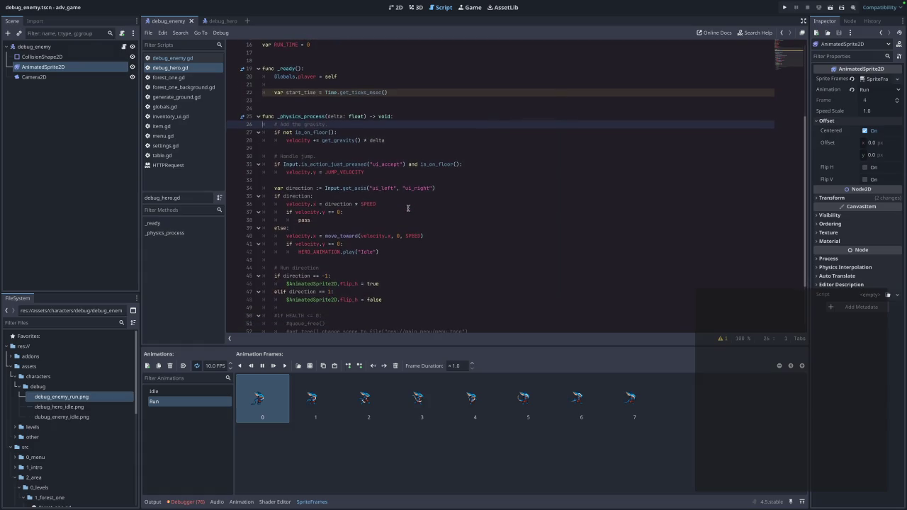
scroll(319, 249, down, 2)
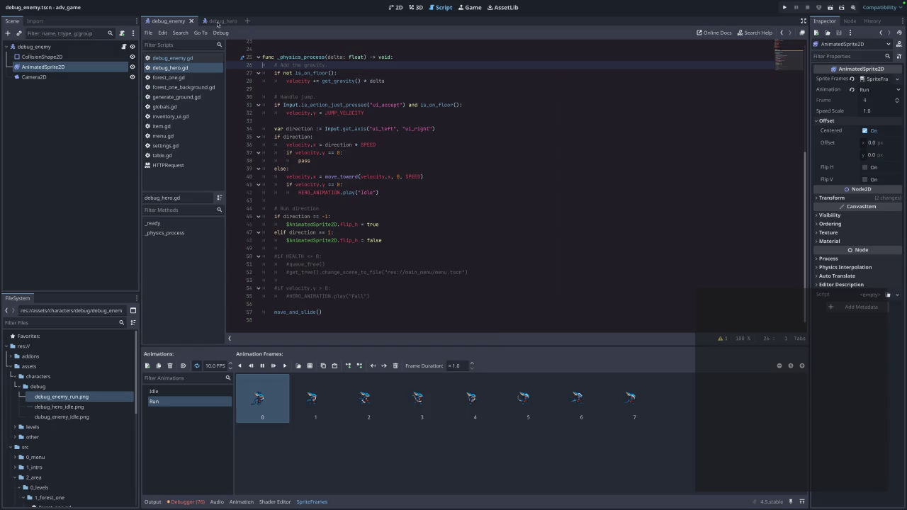
click(218, 22)
click(168, 20)
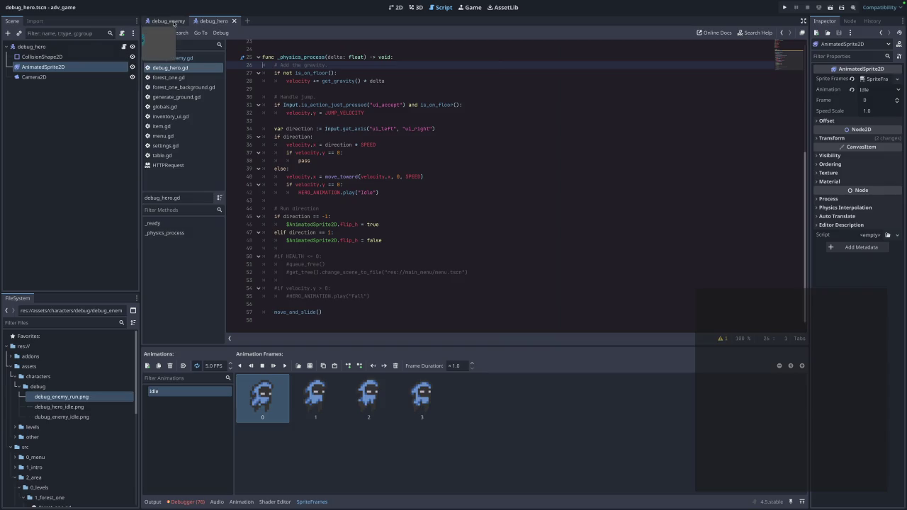
scroll(407, 158, down, 2)
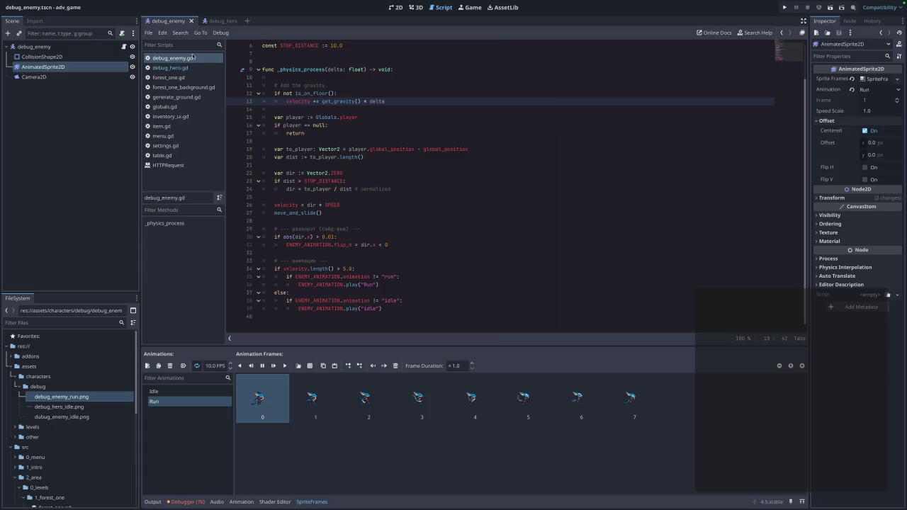
Copy the Run direction flip_h block from debug_hero.gd
click(173, 77)
click(170, 67)
drag(386, 248, 263, 93)
mouse_move(298, 213)
mouse_down()
mouse_move(288, 238)
mouse_move(281, 226)
mouse_move(416, 257)
mouse_up()
key(Return)
mouse_move(265, 249)
mouse_down()
mouse_move(290, 228)
mouse_move(389, 246)
mouse_move(227, 210)
mouse_up()
key(ctrl+s)
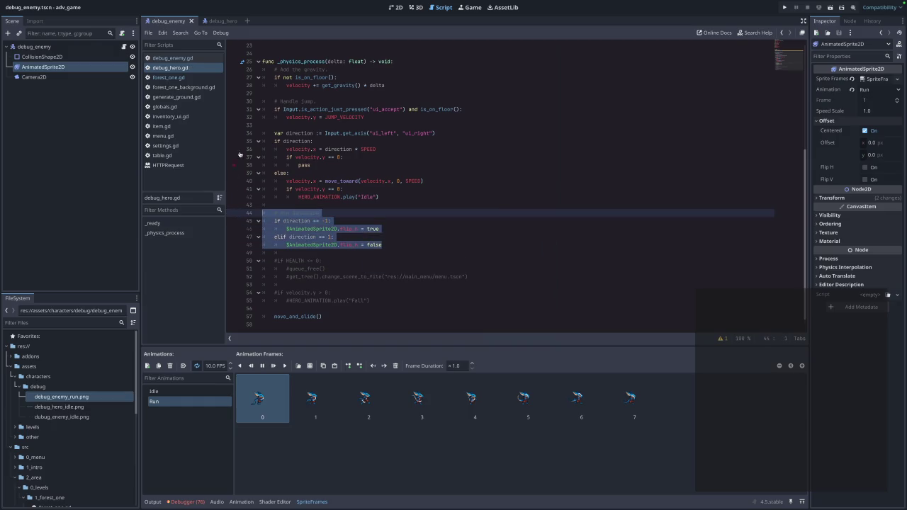
Paste it over the abs(dir.x) facing-flip block in debug_enemy.gd
click(181, 58)
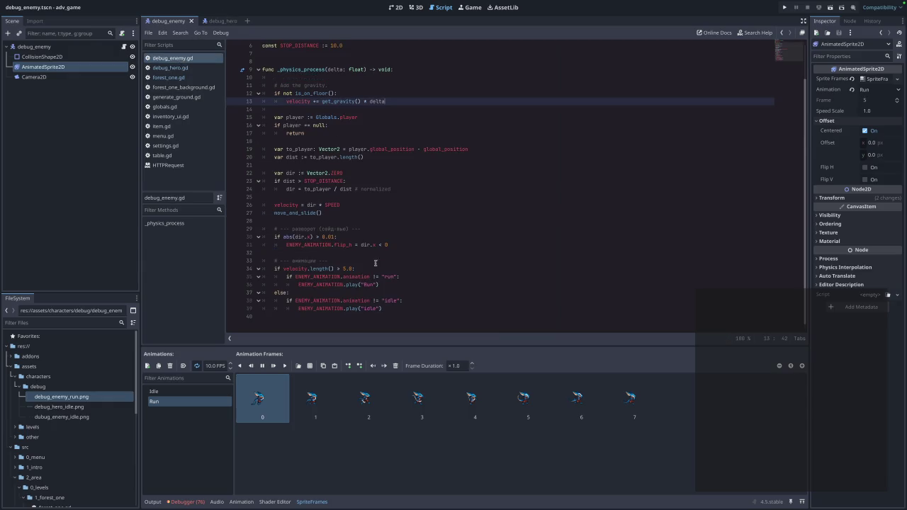
drag(416, 246, 215, 234)
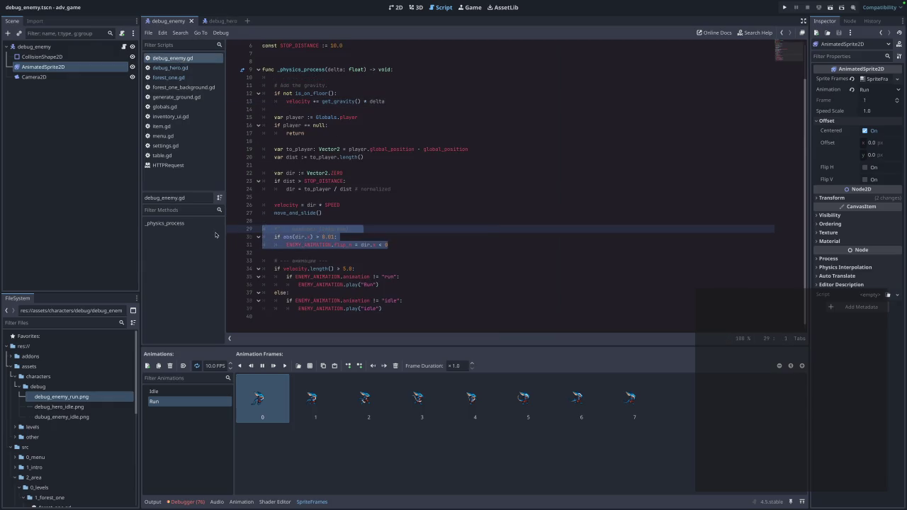
text(# Run direction 	if direction == -1: 		$AnimatedSprite2D.flip_h = true 	elif direction == 1: 		$AnimatedSprite2D.flip_h = false)
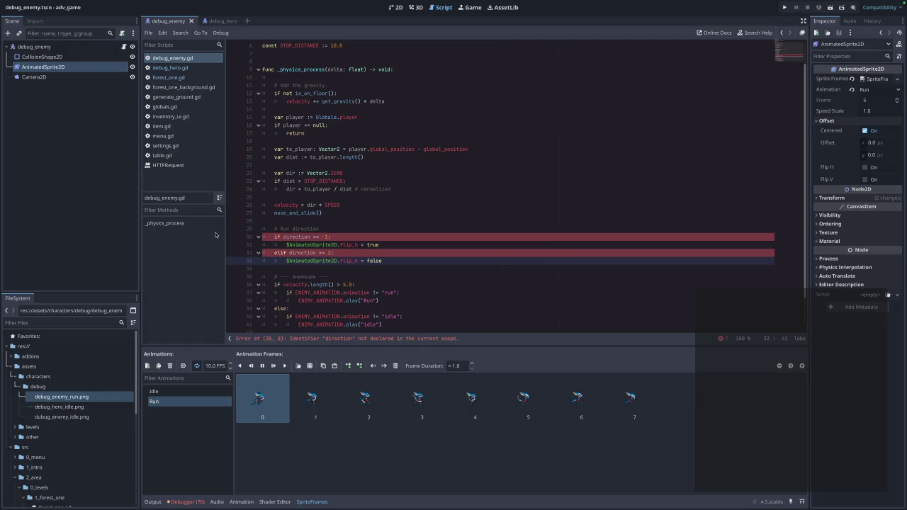
click(377, 220)
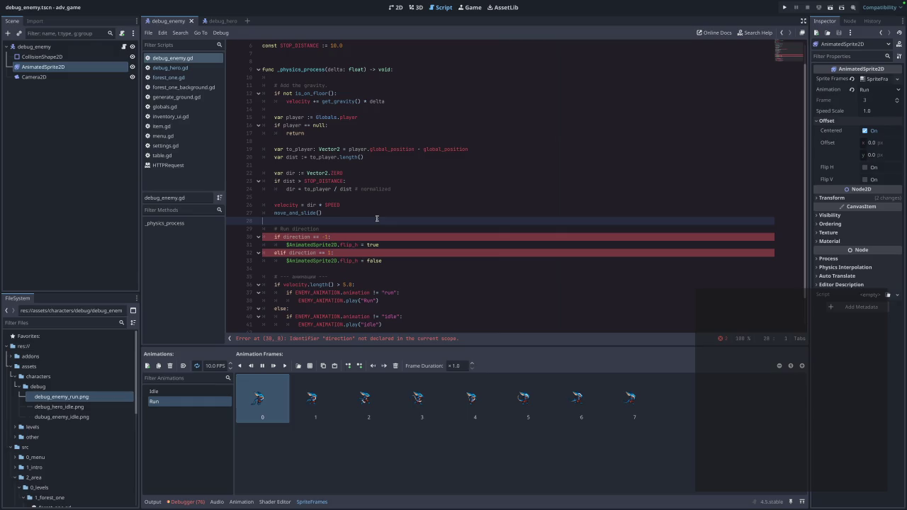
Go back to debug_hero.gd and switch to the debug_hero scene
click(177, 70)
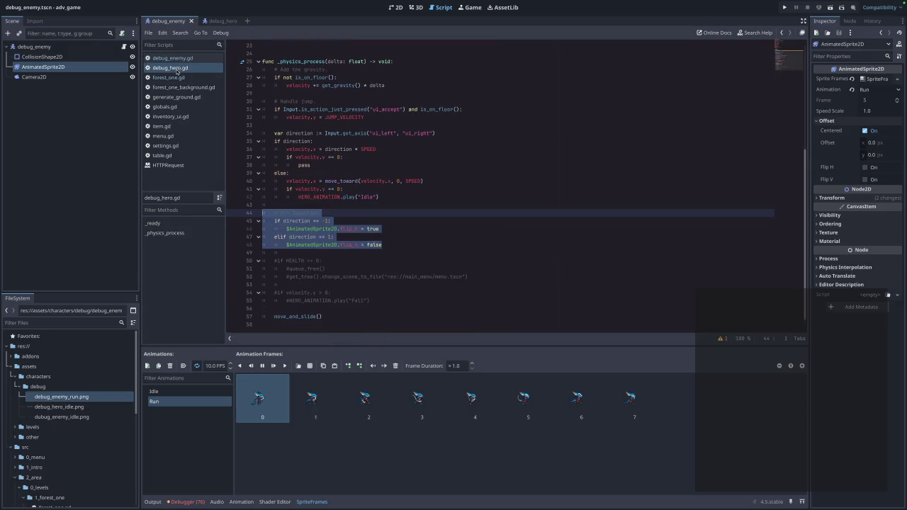
click(496, 284)
scroll(355, 191, up, 1)
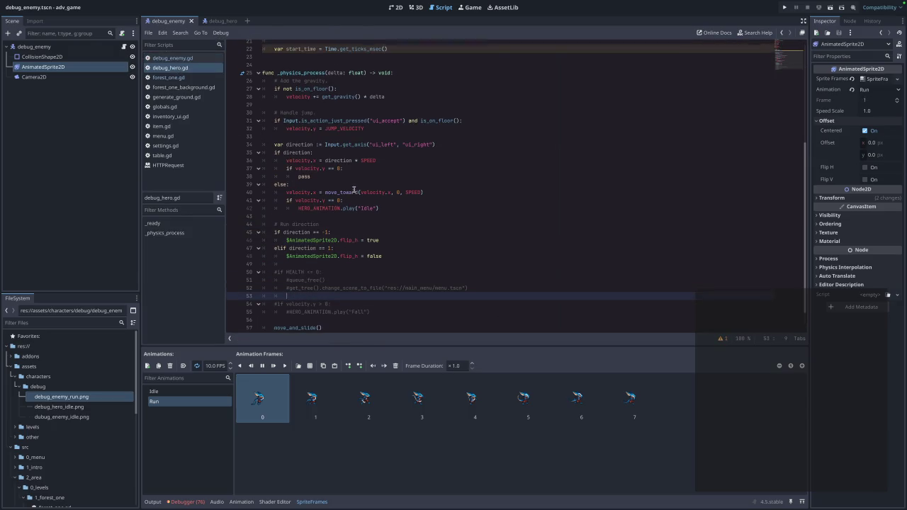
mouse_move(354, 191)
click(219, 21)
Rename dir to direction on lines 24, 26, 30 and the Vector2.ZERO declaration in debug_enemy.gd
click(172, 57)
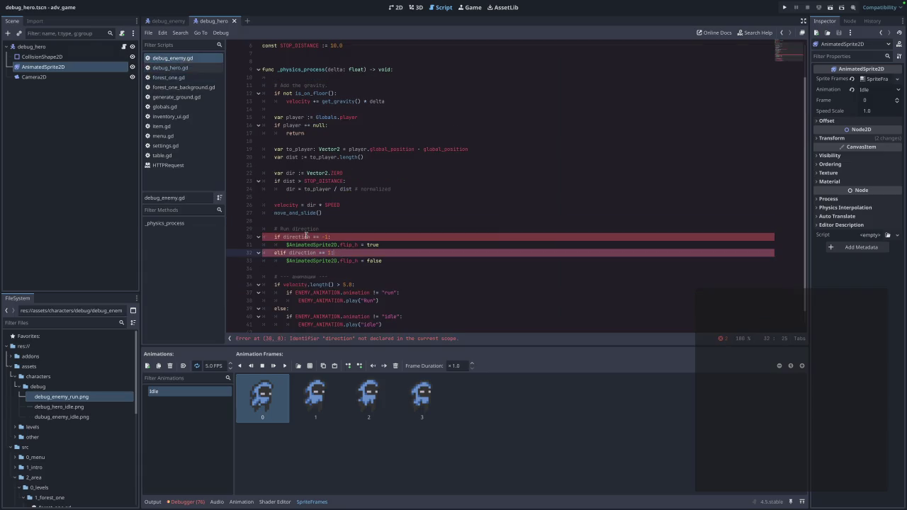
double_click(306, 236)
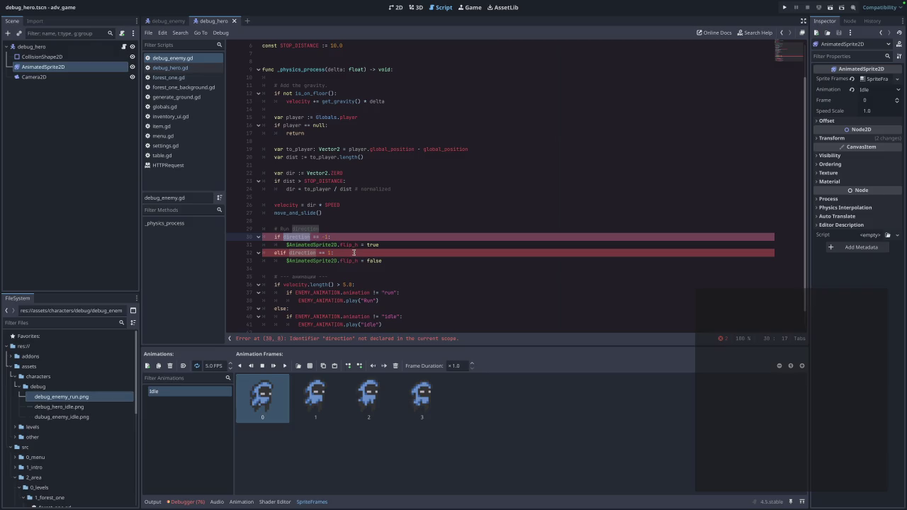
text(d)
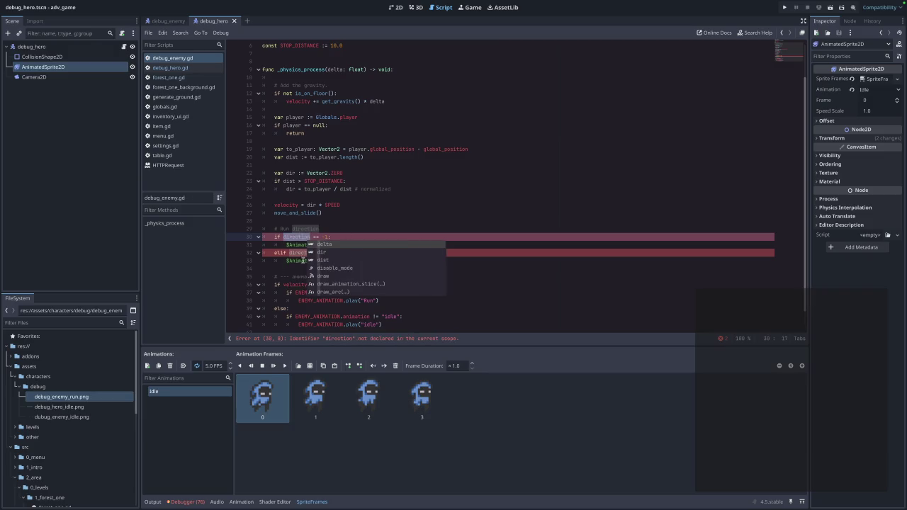
double_click(291, 242)
double_click(291, 173)
text(direction)
double_click(290, 189)
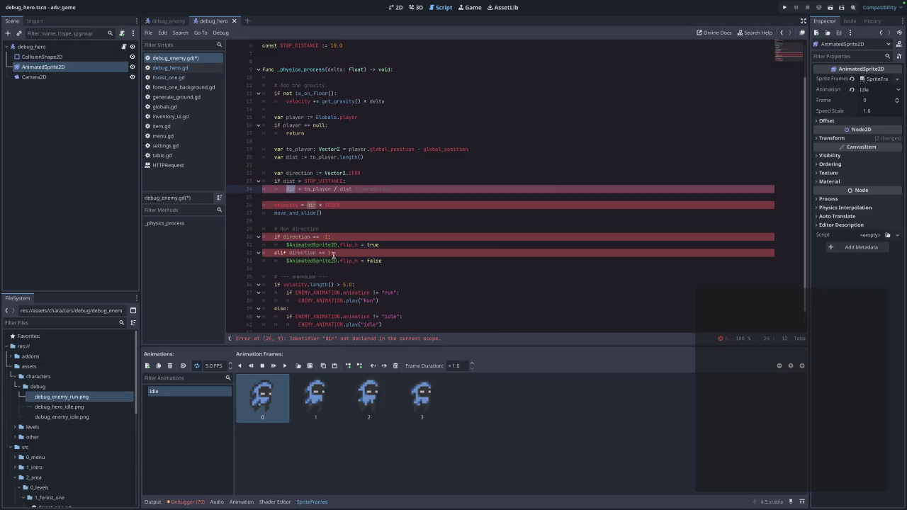
text(direction)
double_click(306, 205)
text(direction)
click(395, 214)
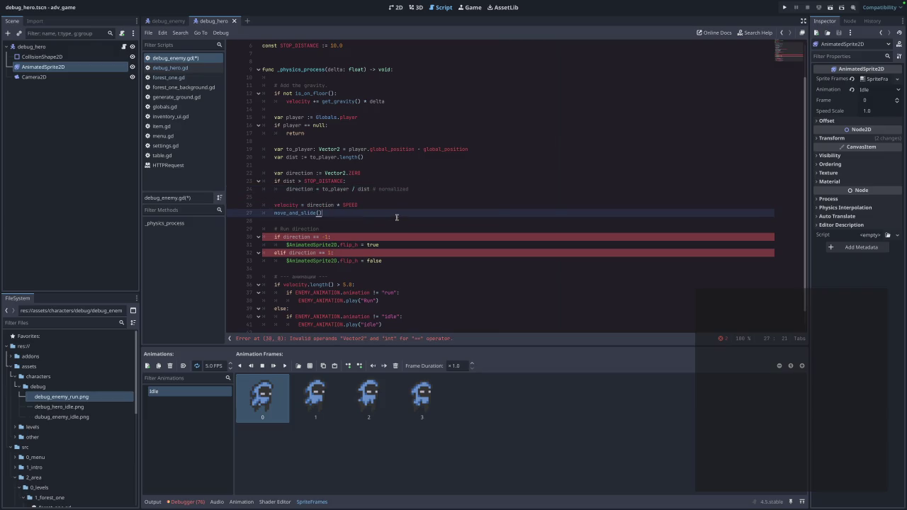
click(368, 277)
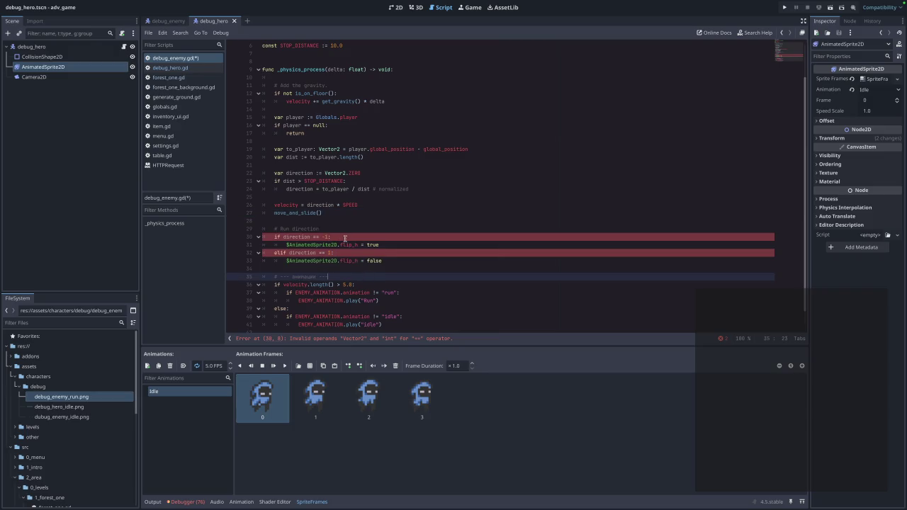
Undo all those edits and save debug_enemy.gd
key(ctrl+z)
key(ctrl+z)
key(ctrl+z)
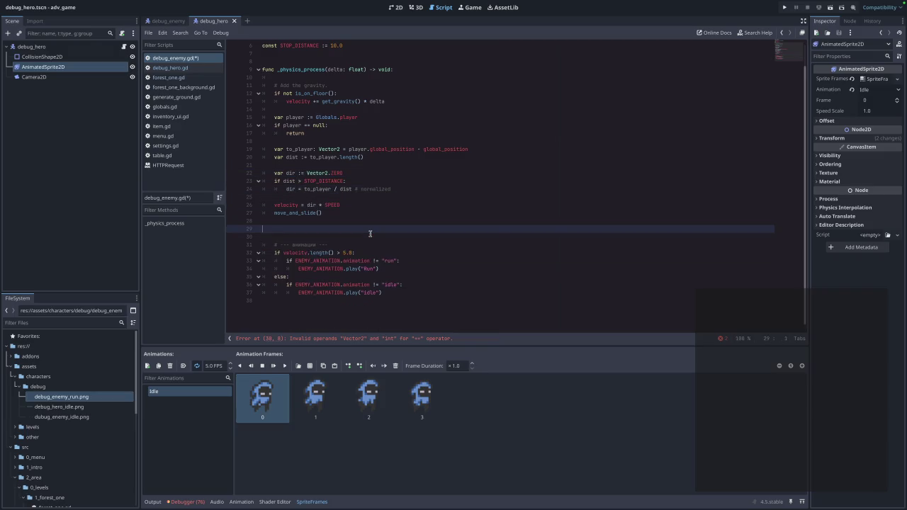
click(462, 251)
key(ctrl+s)
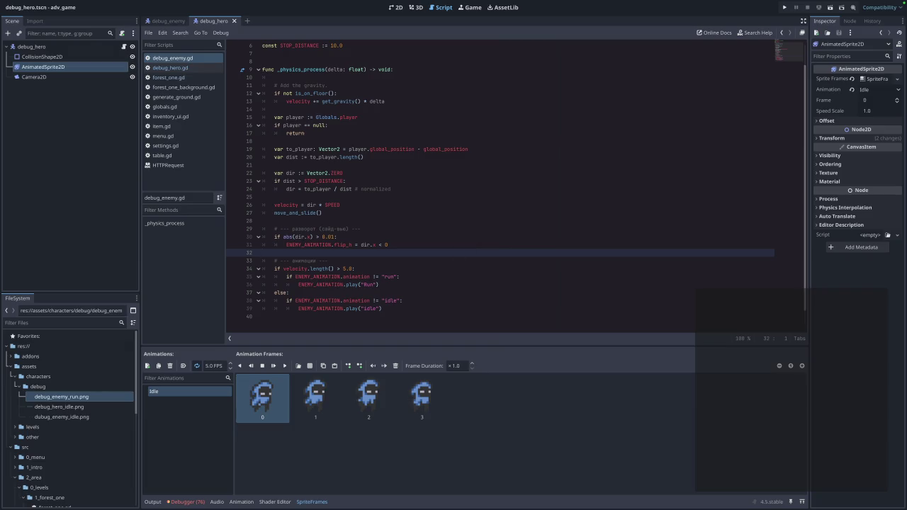
Run the game into the forest level, stop the debug run, and open debug_hero.gd
click(363, 260)
key(Up)
click(785, 7)
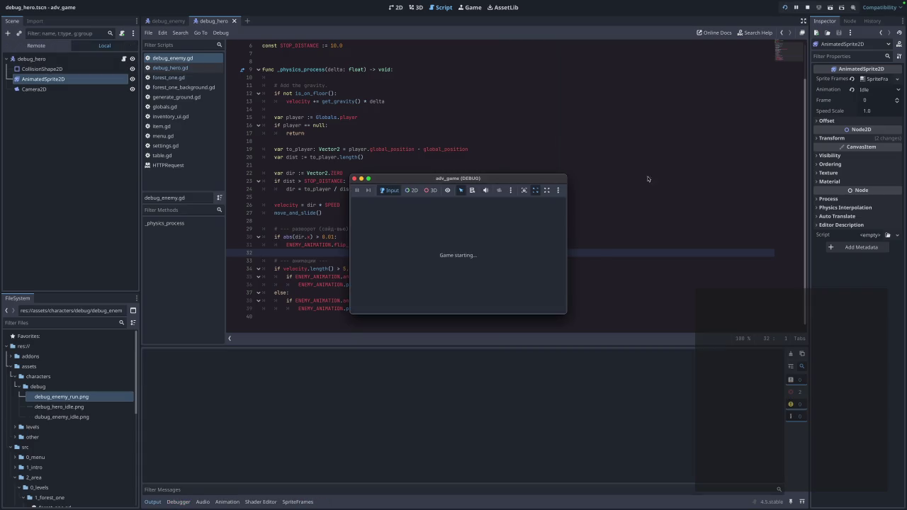
click(478, 221)
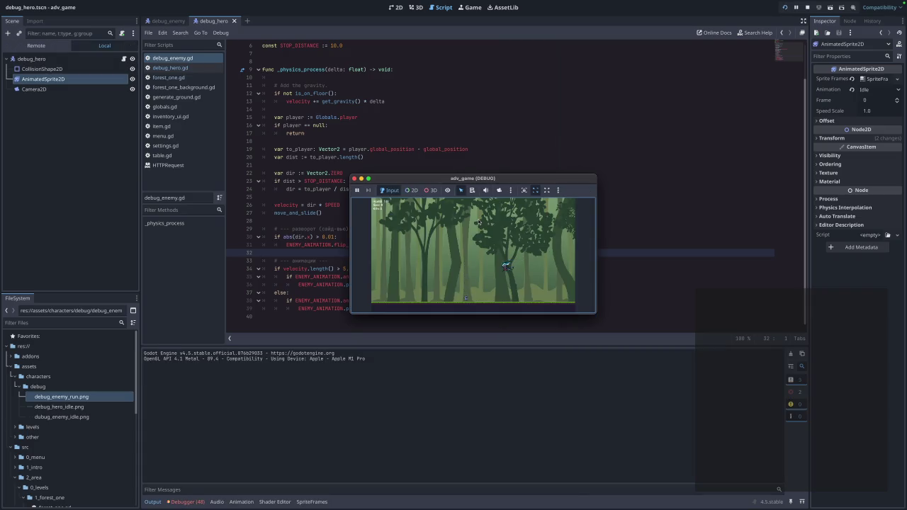
click(355, 179)
click(170, 68)
scroll(326, 150, up, 5)
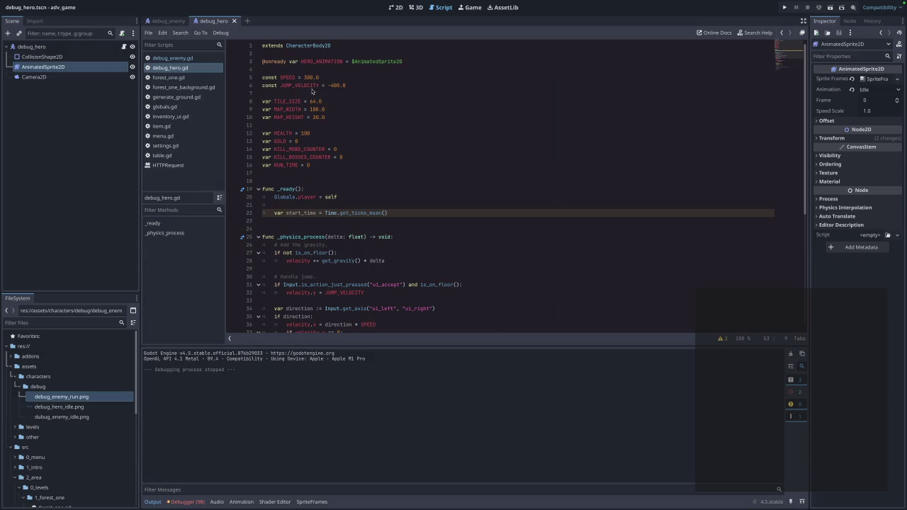
Select and copy move_and_slide() on line 57 of debug_hero.gd
click(342, 93)
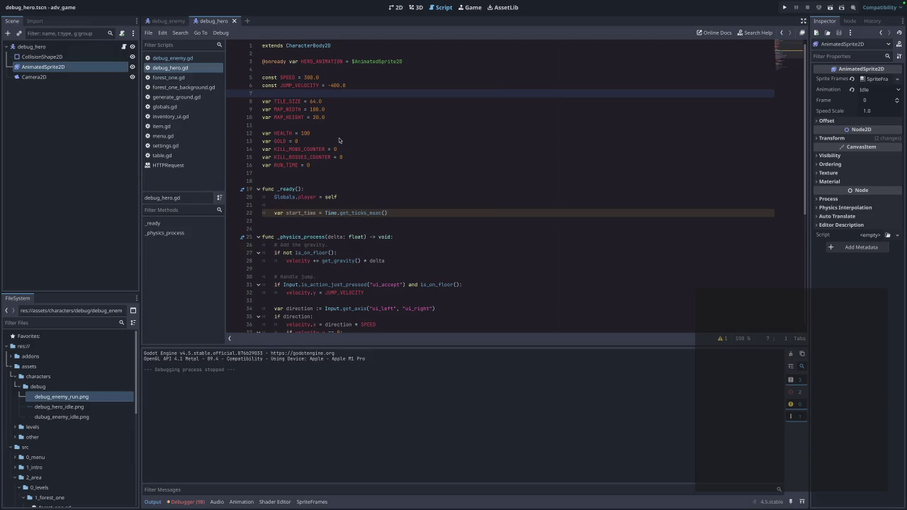
scroll(392, 175, down, 3)
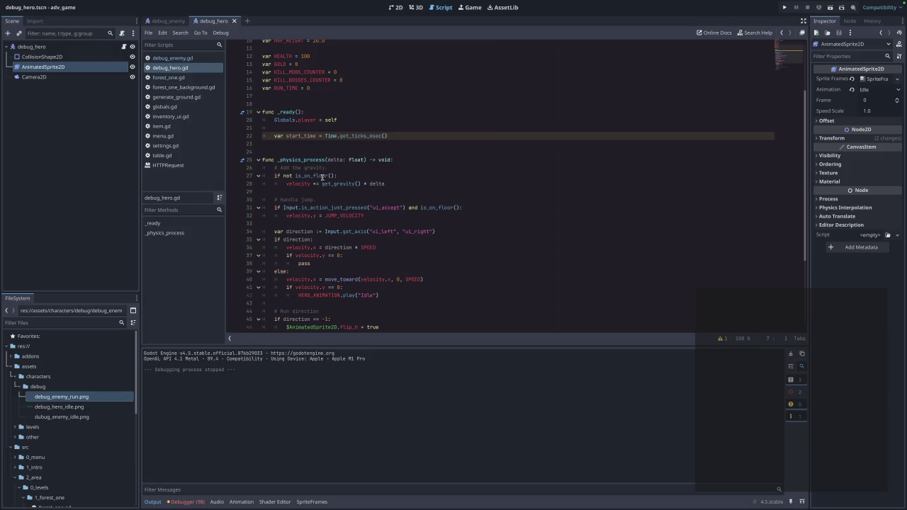
scroll(323, 177, down, 5)
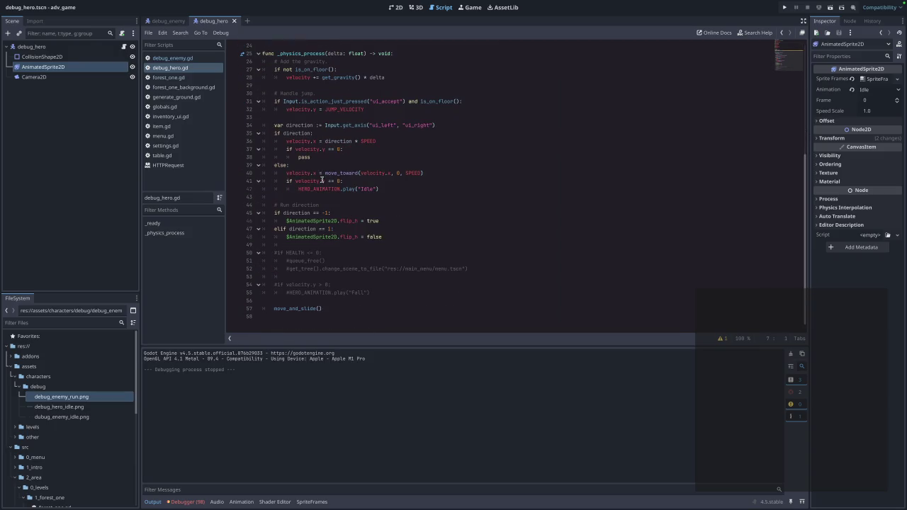
key(ctrl+a)
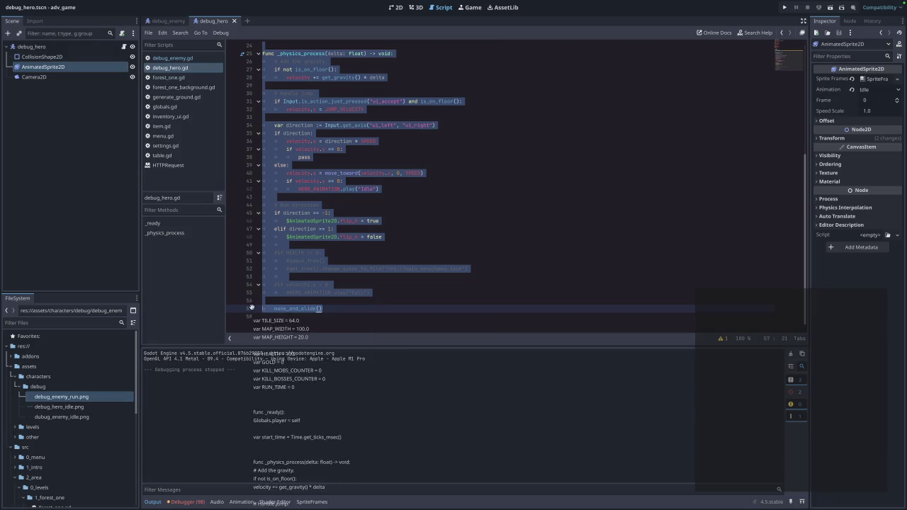
key(Left)
scroll(335, 303, down, 5)
click(324, 316)
key(BackSpace)
key(Down)
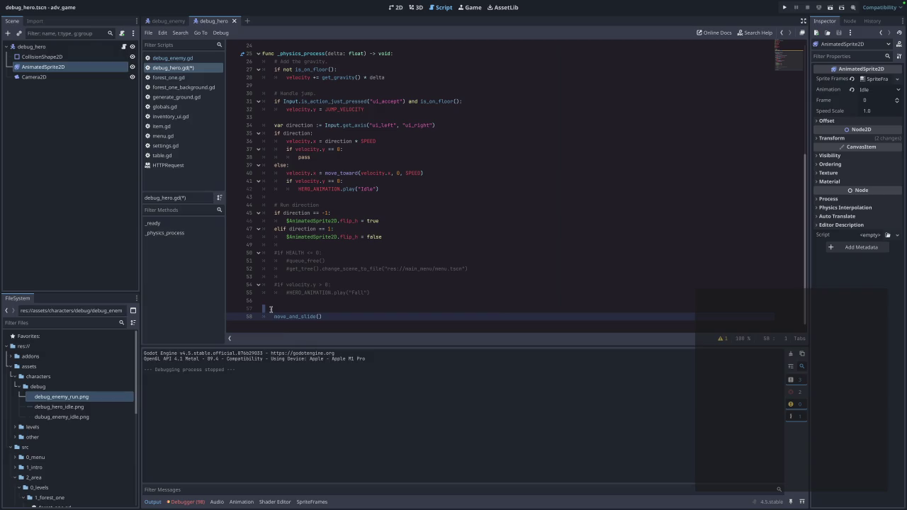
drag(325, 308, 274, 309)
key(ctrl+c)
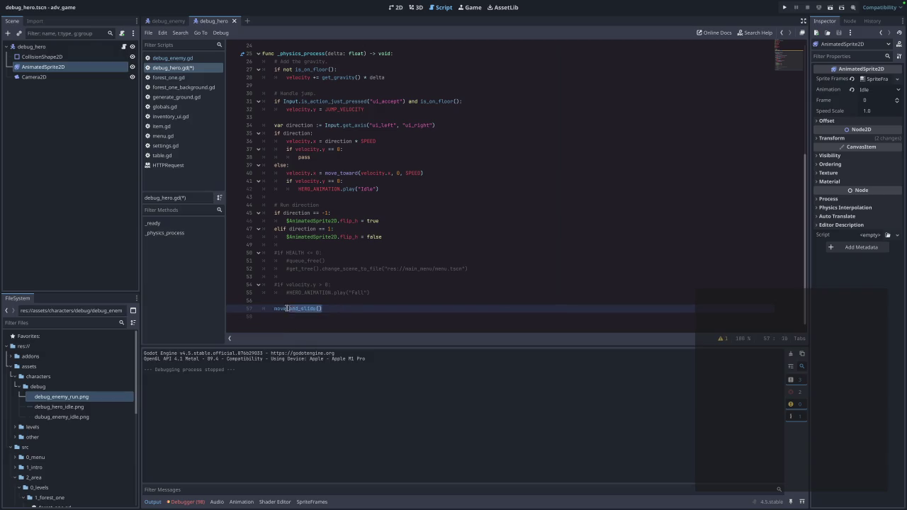
Paste move_and_slide() onto a new line 41 in debug_enemy.gd
click(159, 58)
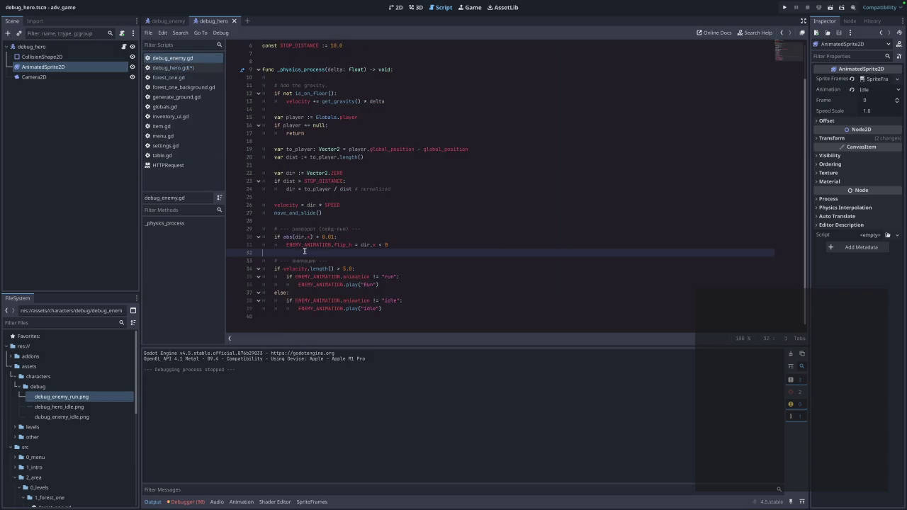
click(294, 317)
key(Return)
key(ctrl+v)
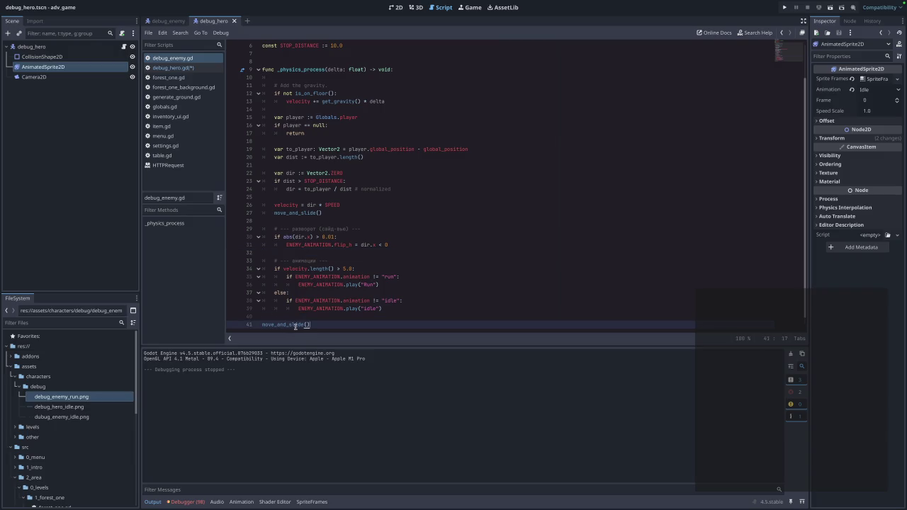
Run the game to reveal the line 41 parse error, then stop it
scroll(363, 308, down, 1)
click(785, 7)
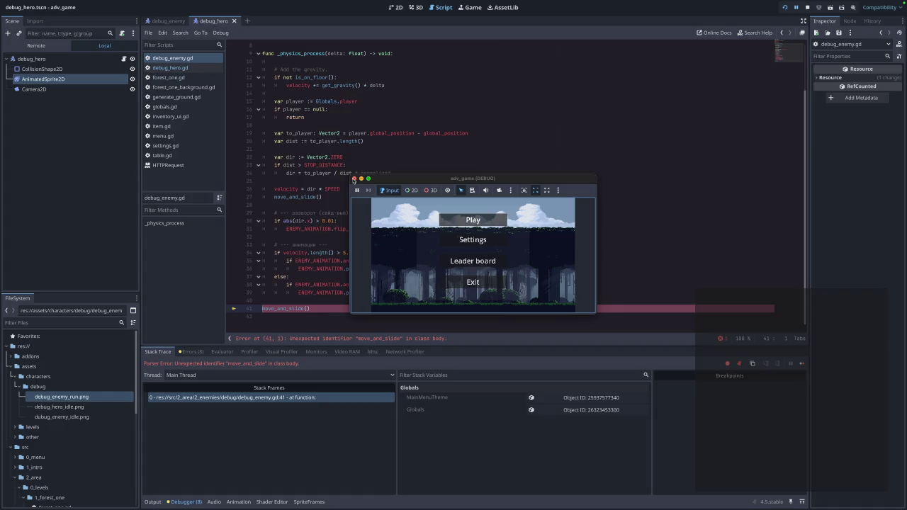
click(353, 178)
click(327, 301)
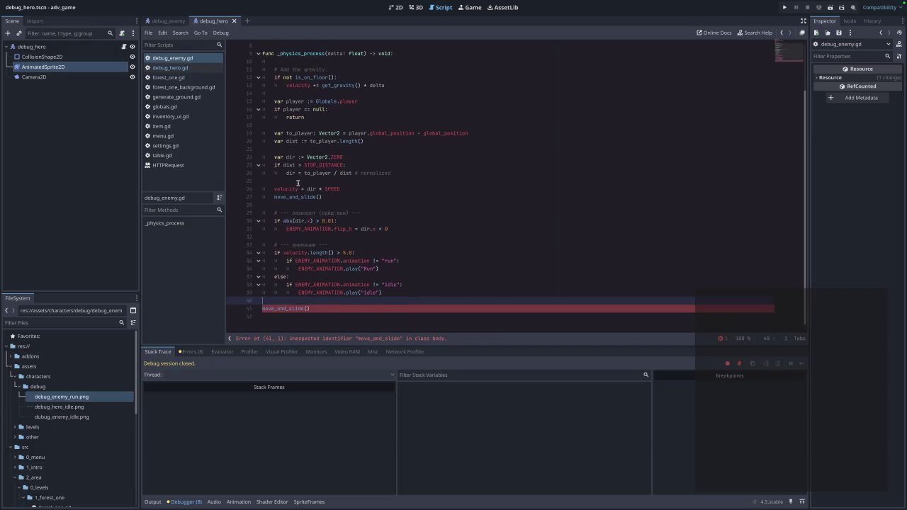
Compare debug_enemy.gd against the debug_hero.gd code
click(187, 69)
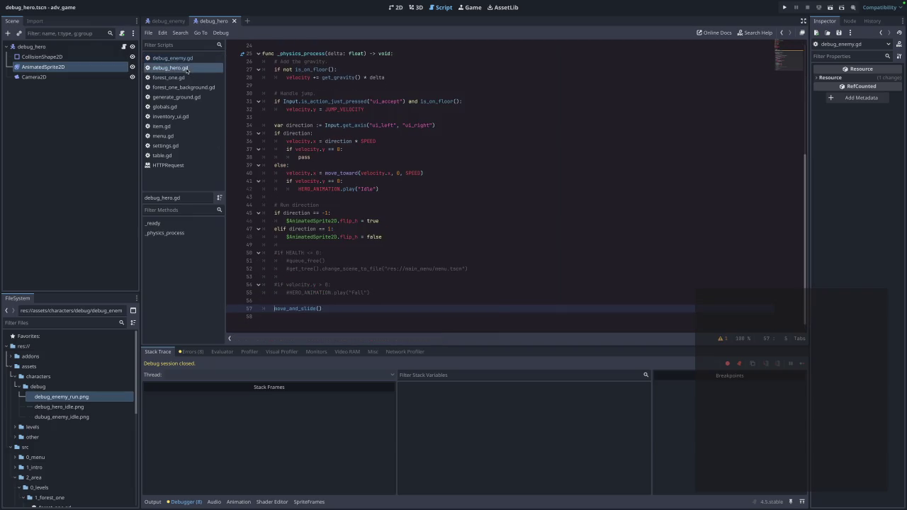
scroll(348, 120, up, 6)
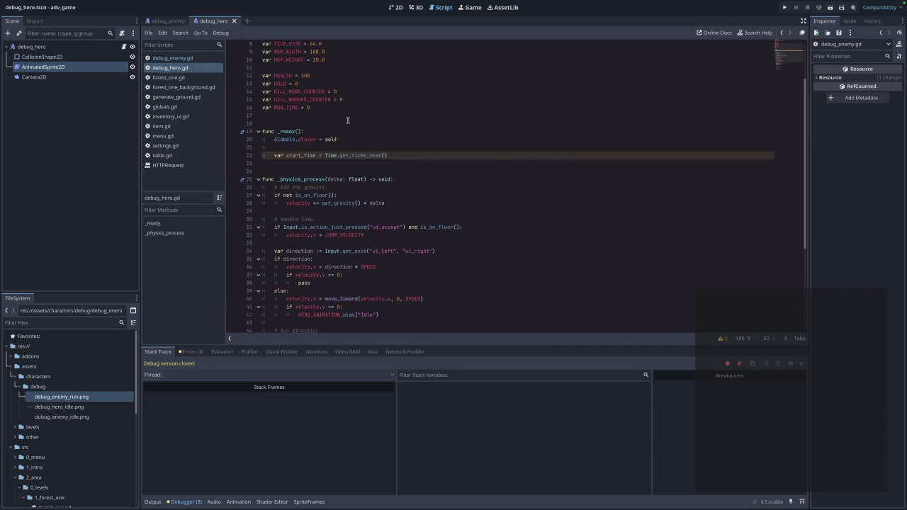
scroll(340, 115, up, 2)
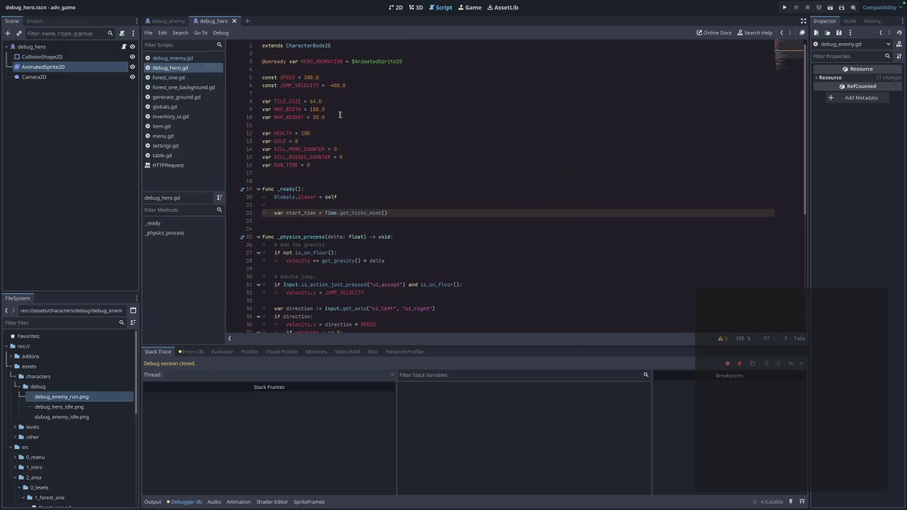
click(170, 58)
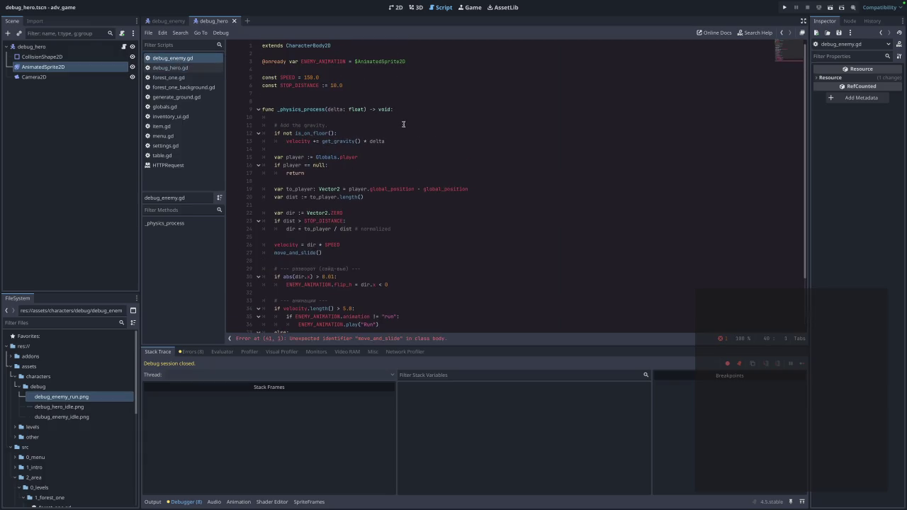
click(204, 69)
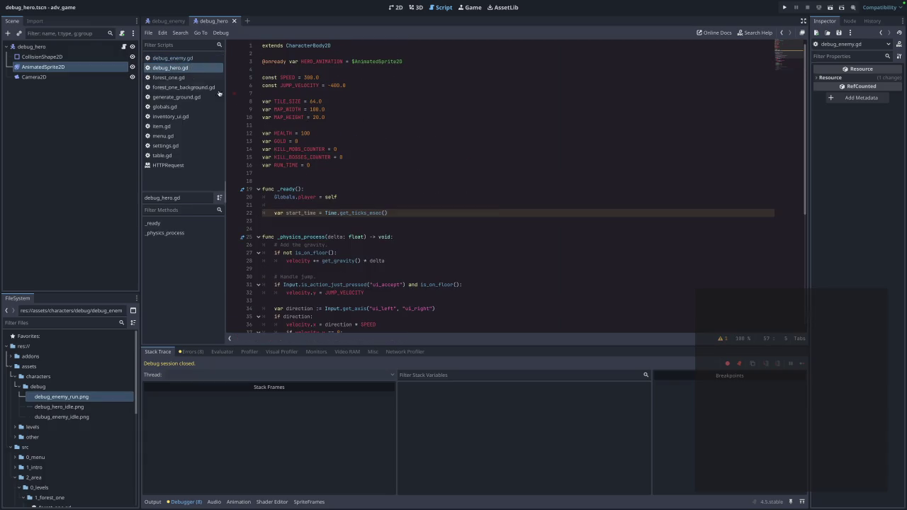
click(170, 58)
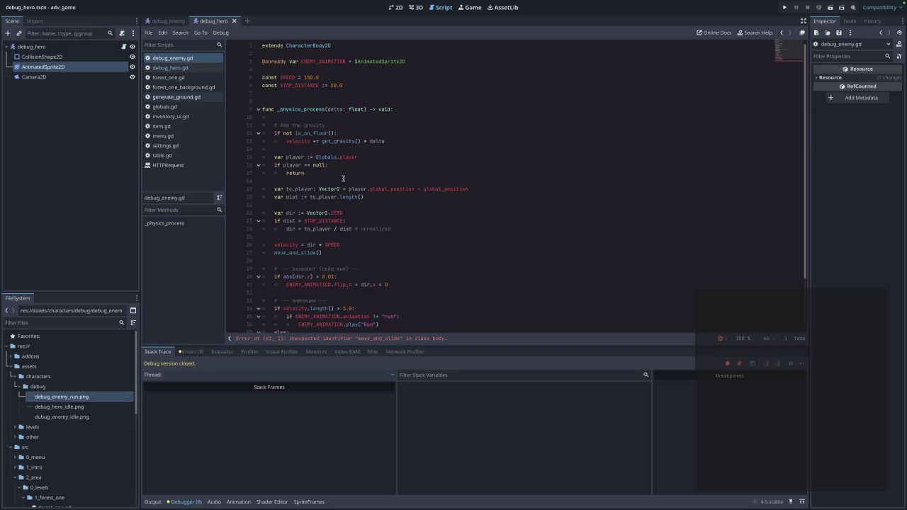
scroll(368, 194, down, 3)
Delete the broken move_and_slide() line in debug_enemy.gd and save
click(342, 327)
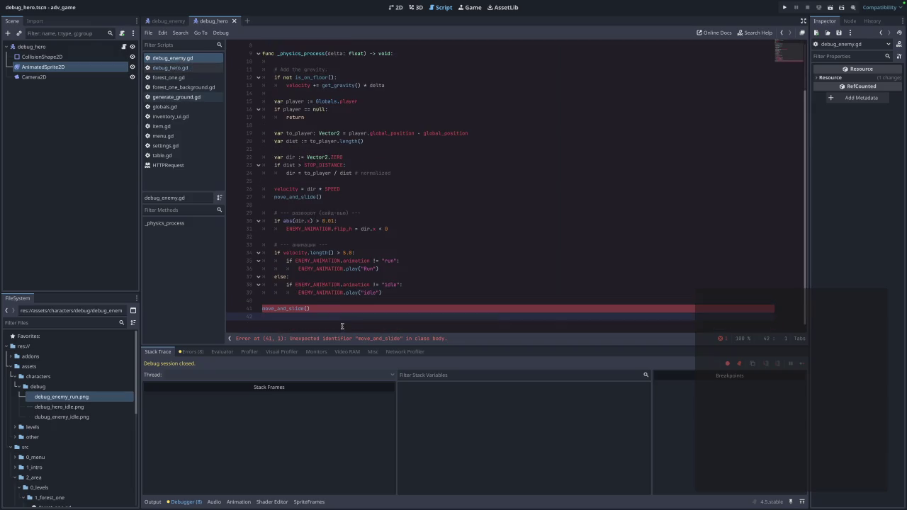
drag(323, 316, 235, 304)
key(BackSpace)
key(Tab)
key(Tab)
key(Tab)
key(ctrl+s)
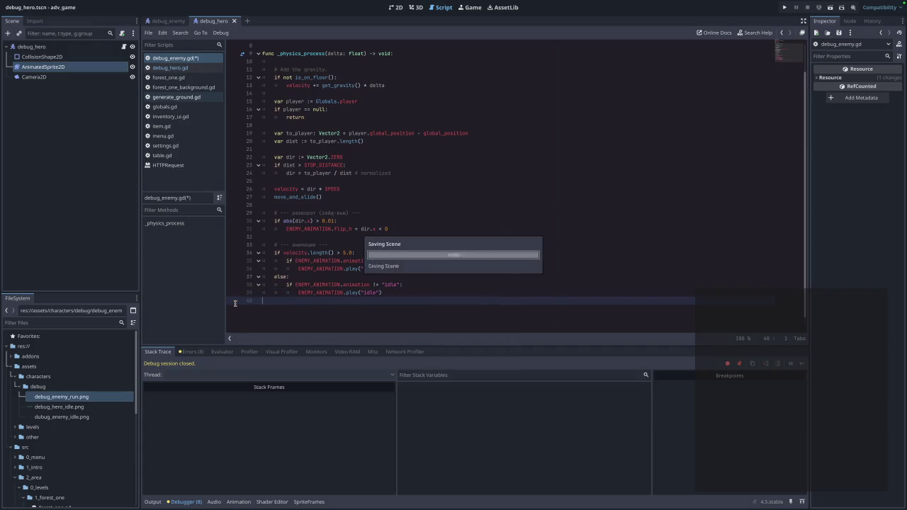
Glance at debug_hero.gd, then return to line 13 of debug_enemy.gd
click(177, 68)
click(181, 61)
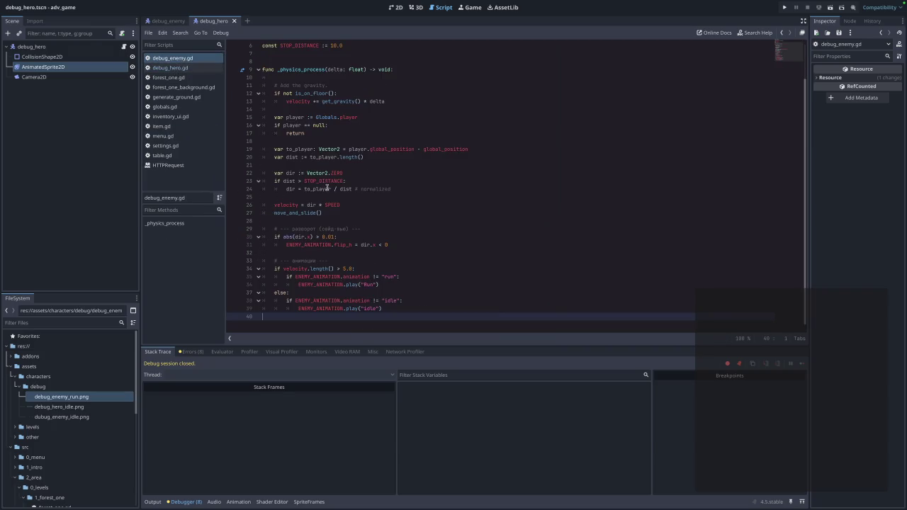
click(389, 102)
mouse_move(307, 93)
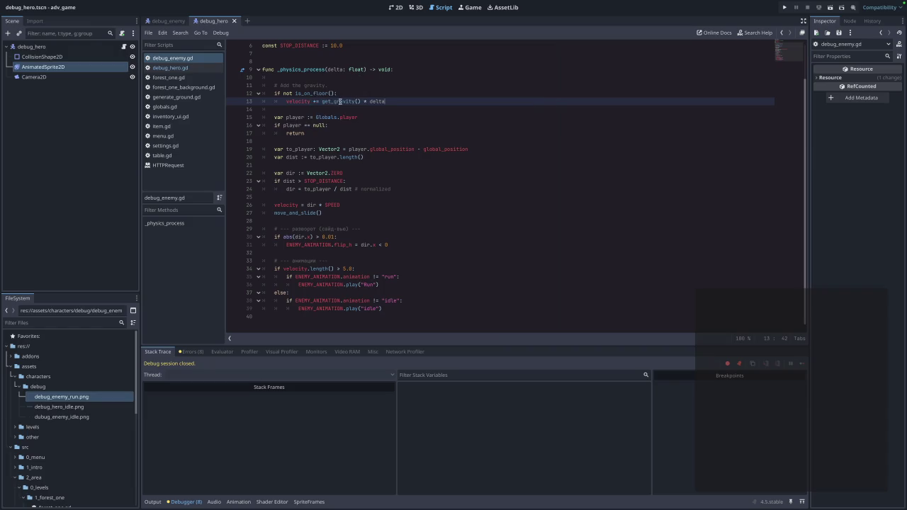
mouse_move(341, 102)
click(173, 68)
Copy move_and_slide() from line 57 of debug_hero.gd into debug_enemy.gd as indented line 41
scroll(430, 126, down, 8)
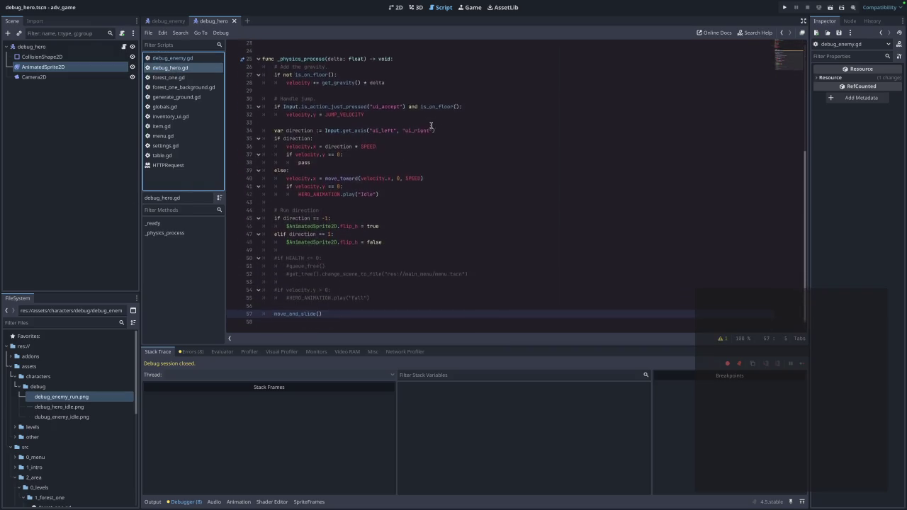
scroll(418, 125, up, 2)
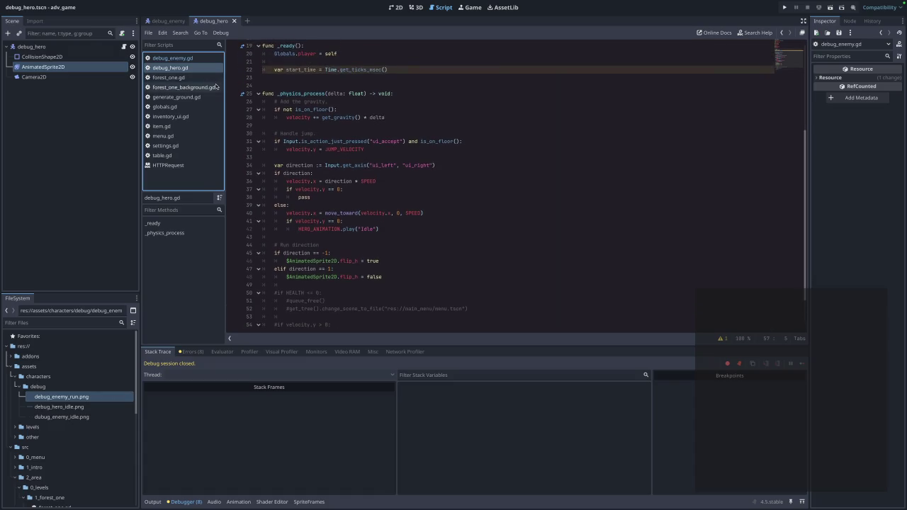
click(186, 59)
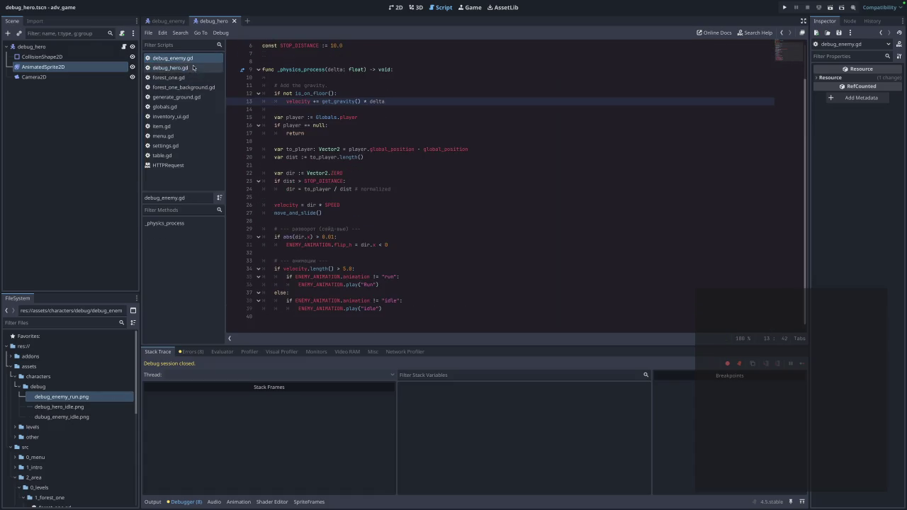
click(181, 68)
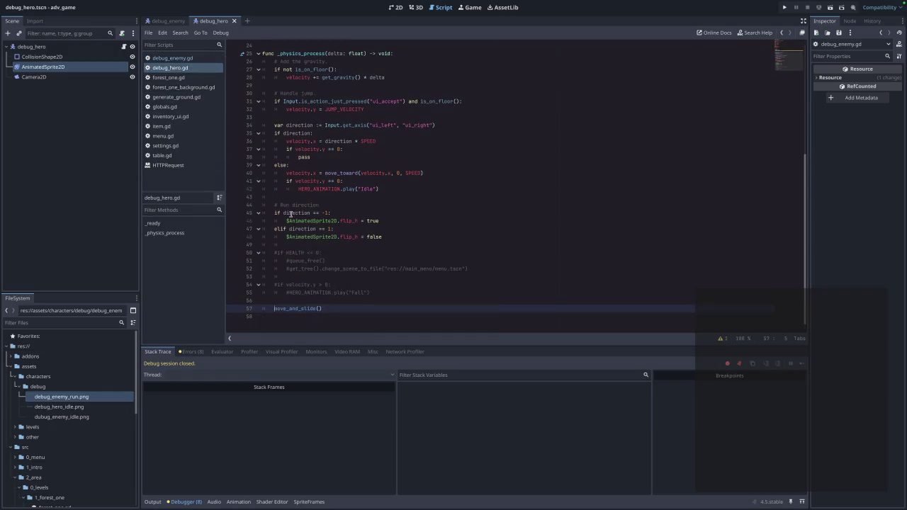
drag(323, 309, 273, 309)
click(188, 59)
click(274, 323)
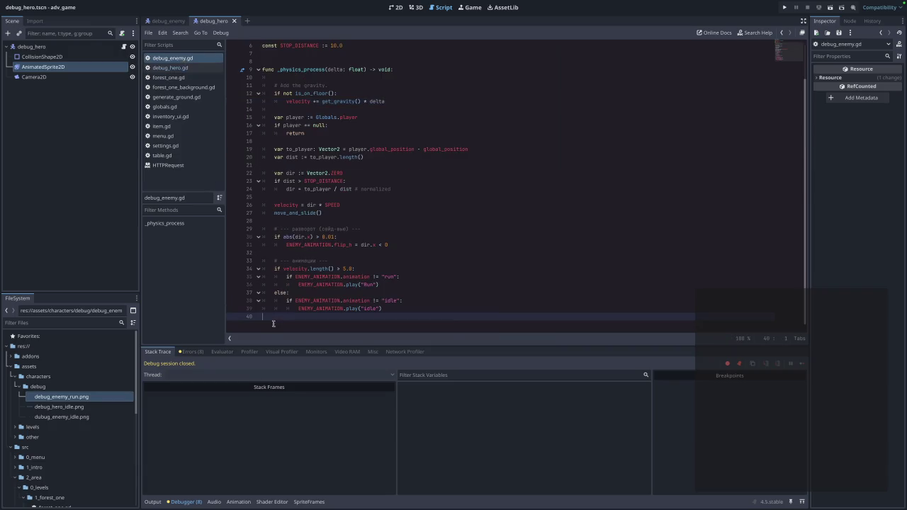
key(Return)
key(ctrl+v)
key(Return)
Play the forest level, moving the hero left and right past the enemy, then stop the run
click(785, 8)
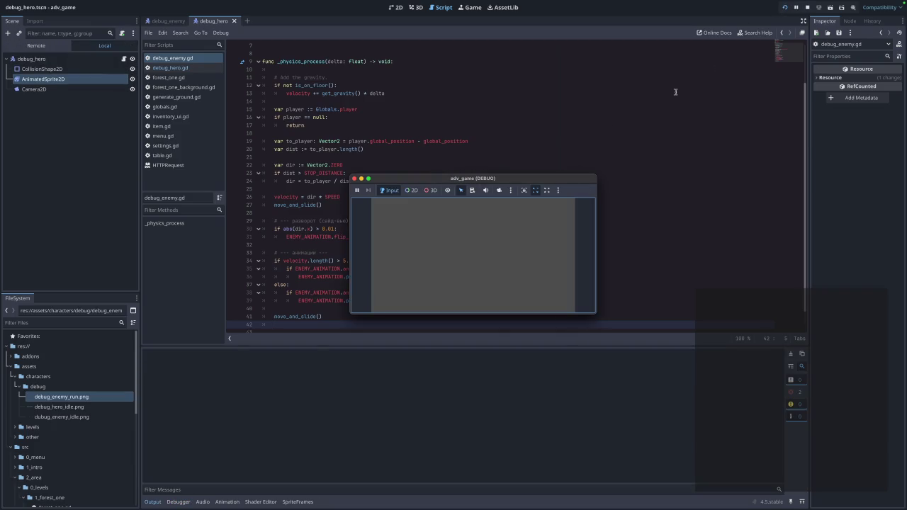
click(479, 218)
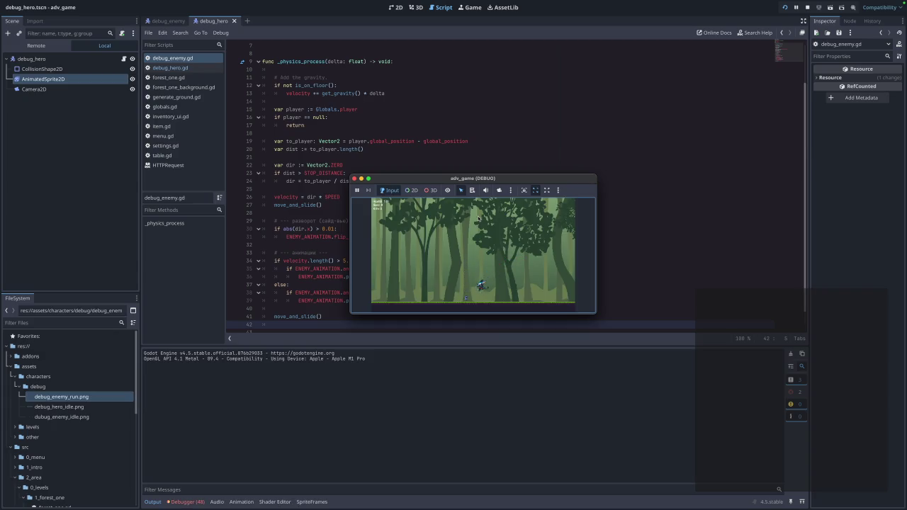
key(Left)
key(Left)
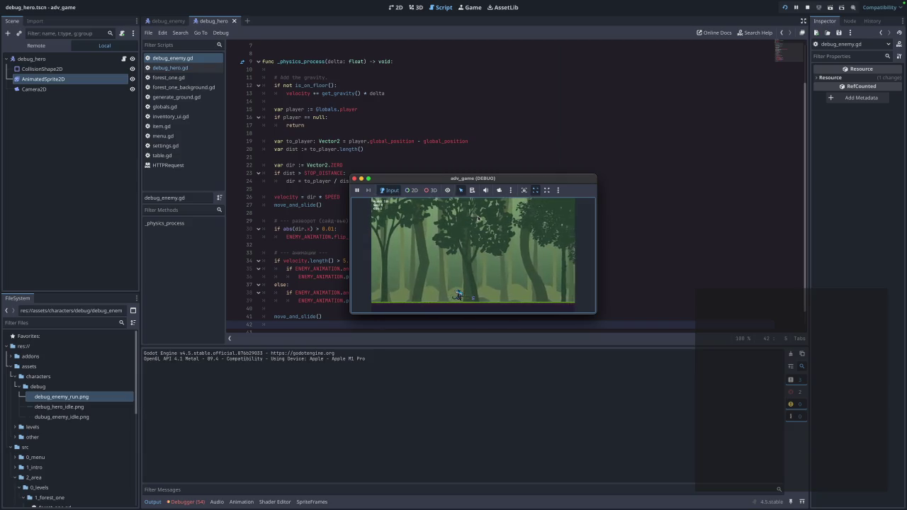
key(Left)
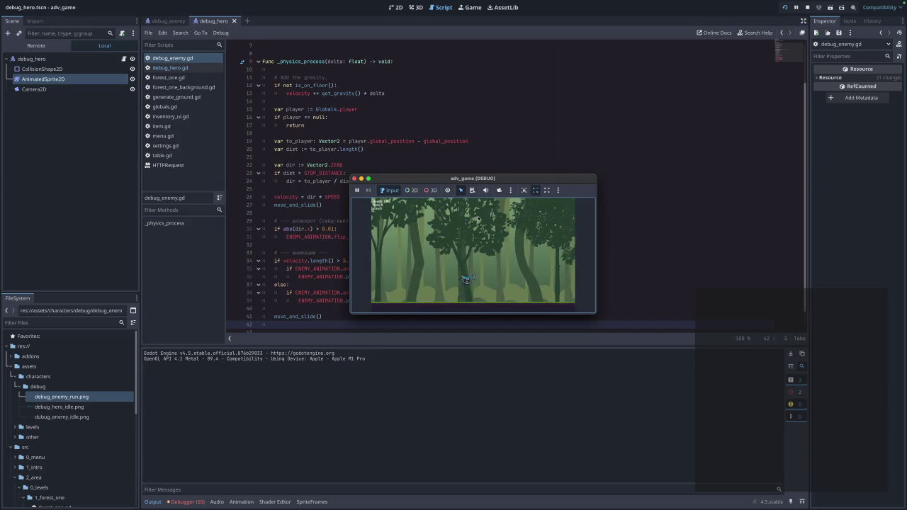
key(Left)
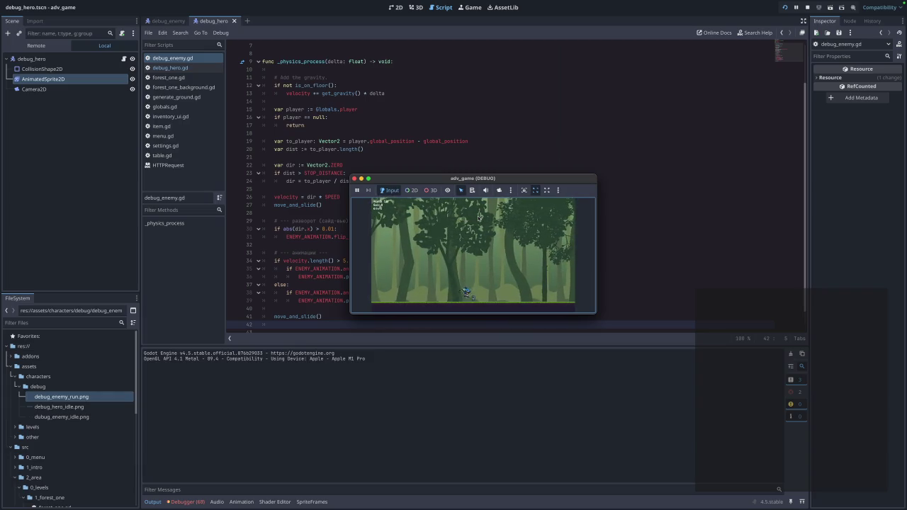
key(Left)
key(Right)
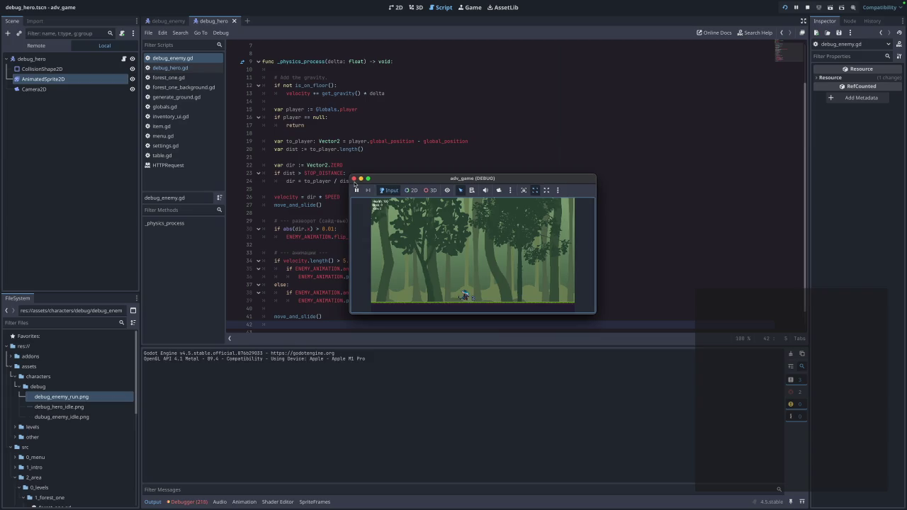
click(354, 178)
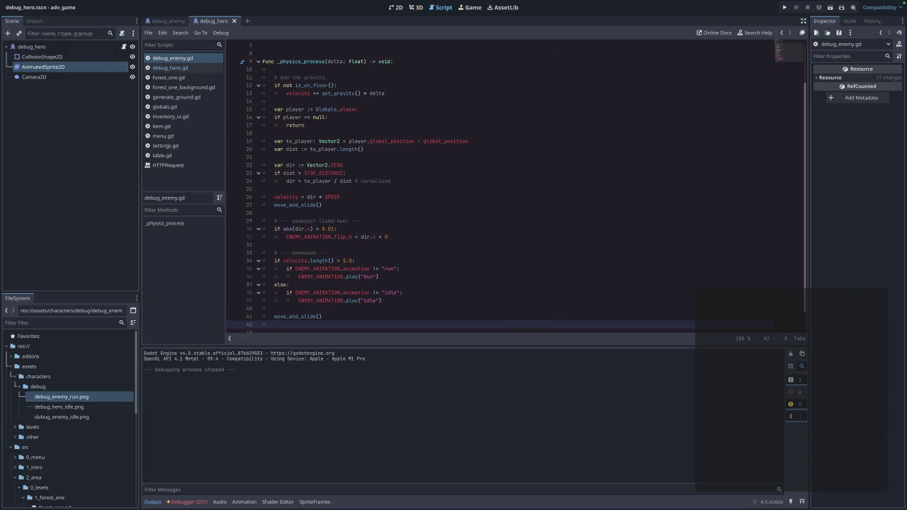
Add an else: branch setting velocity.y to 0 after the gravity check
click(378, 103)
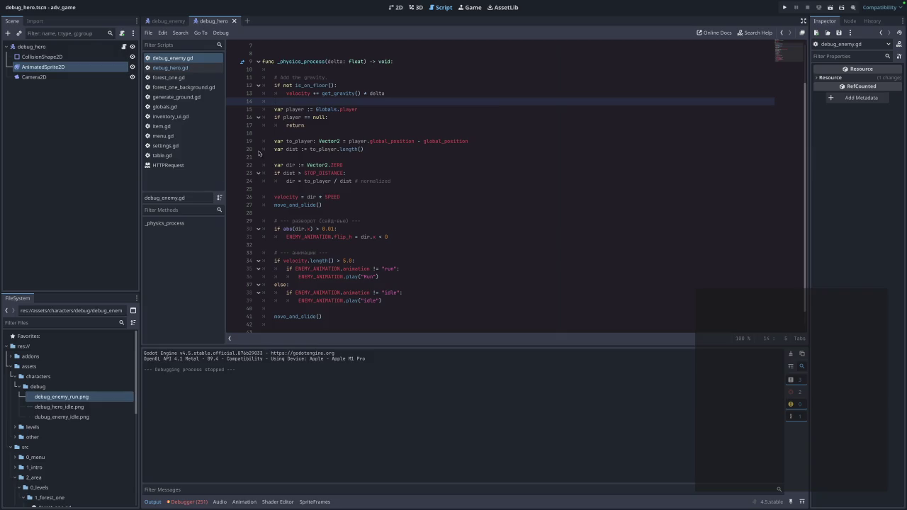
click(461, 87)
click(461, 90)
key(Return)
text(#)
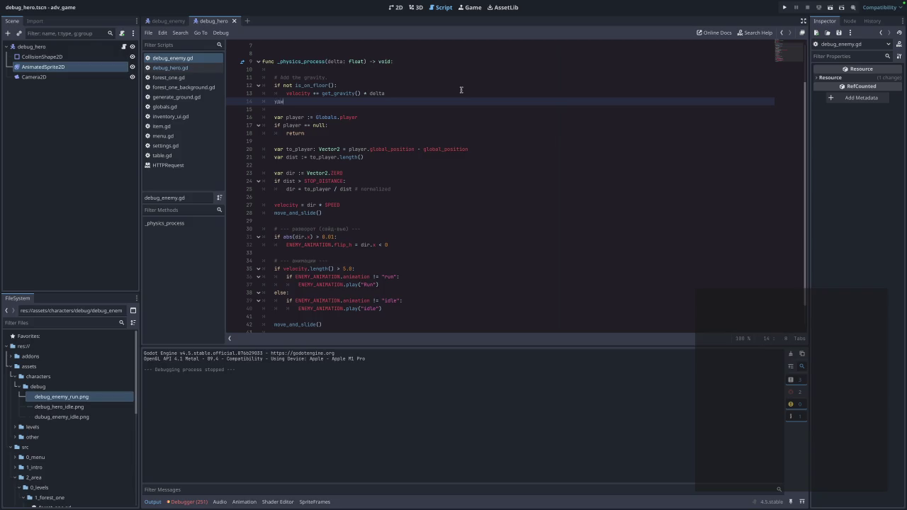
key(BackSpace)
text(else:)
key(Return)
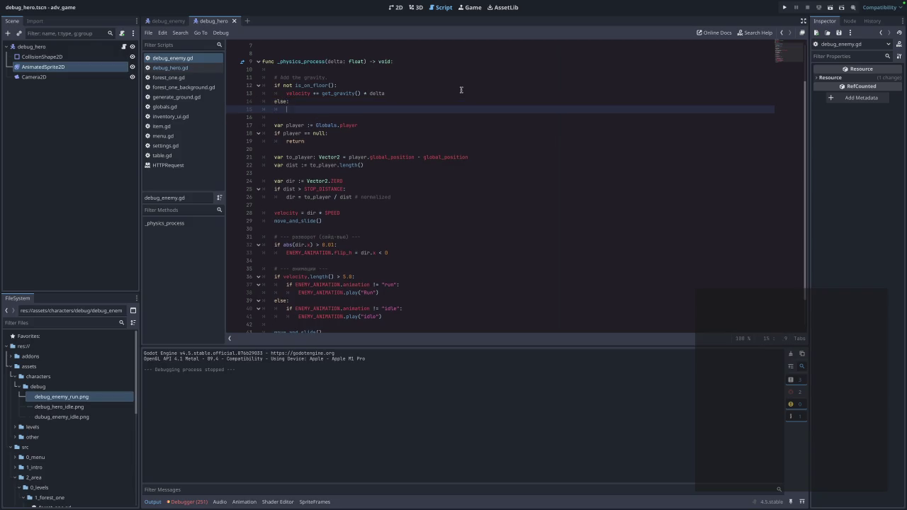
text(vlelocity.)
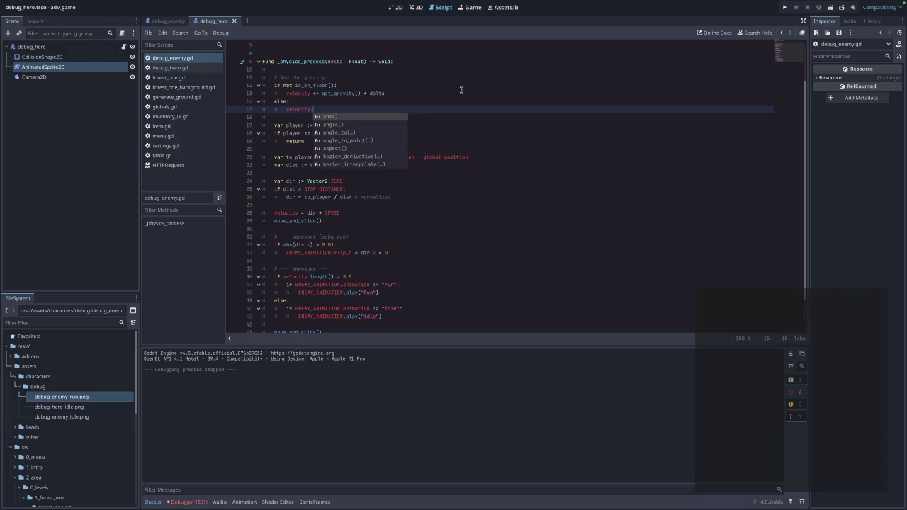
text(y = 0)
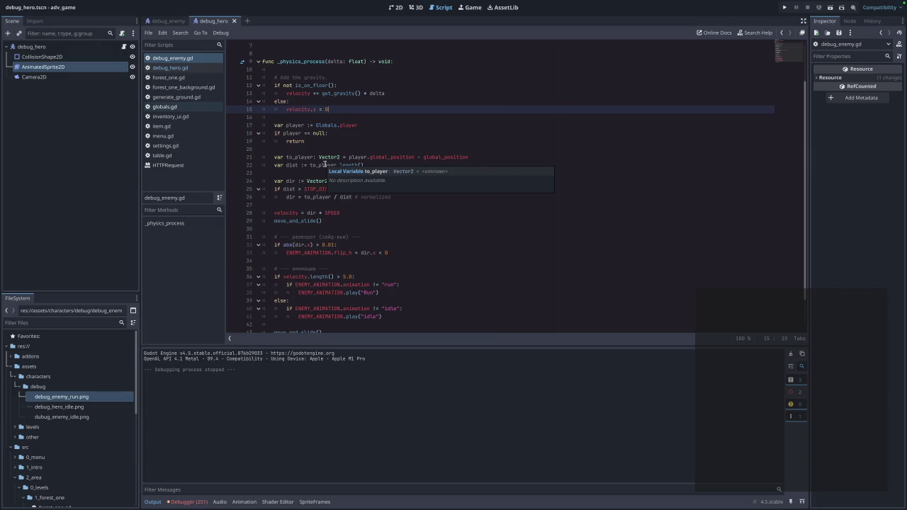
Delete the early move_and_slide() call on line 29
click(330, 221)
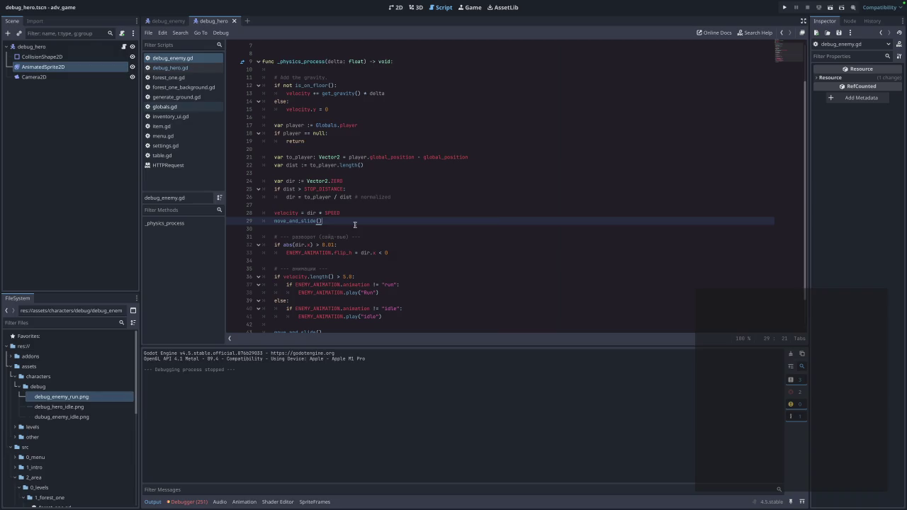
drag(355, 224, 240, 225)
key(BackSpace)
key(BackSpace)
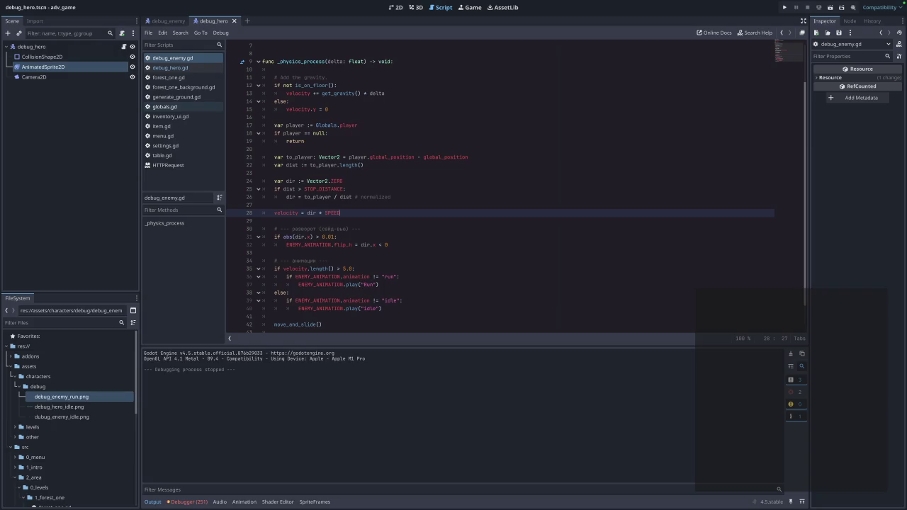
Run the game, start the forest level, and walk the hero right then left
click(784, 7)
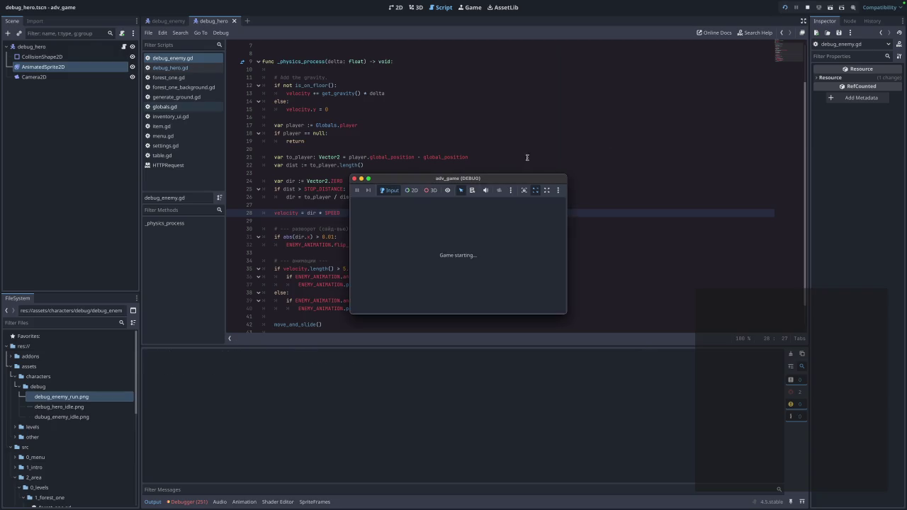
click(492, 225)
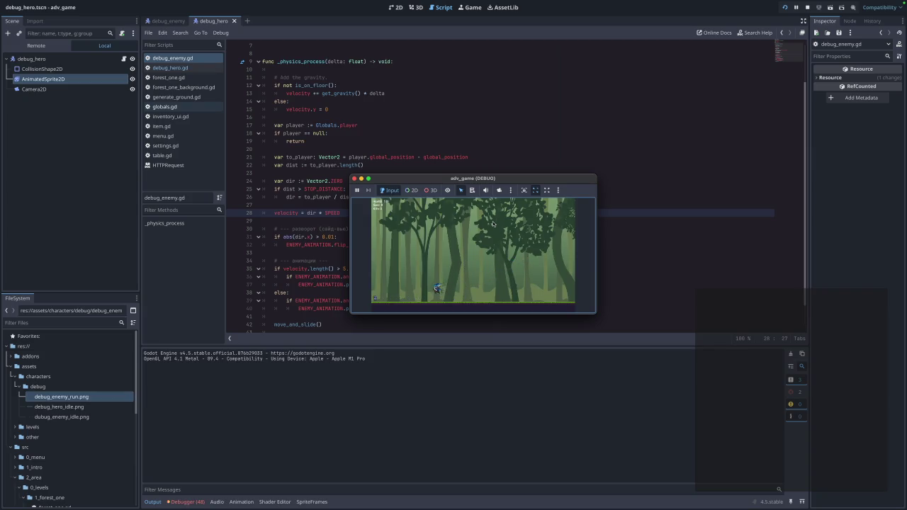
key(Right)
key(Left)
Stop the game and delete the else branch that sets velocity.y = 0 in debug_enemy.gd
click(354, 179)
click(411, 245)
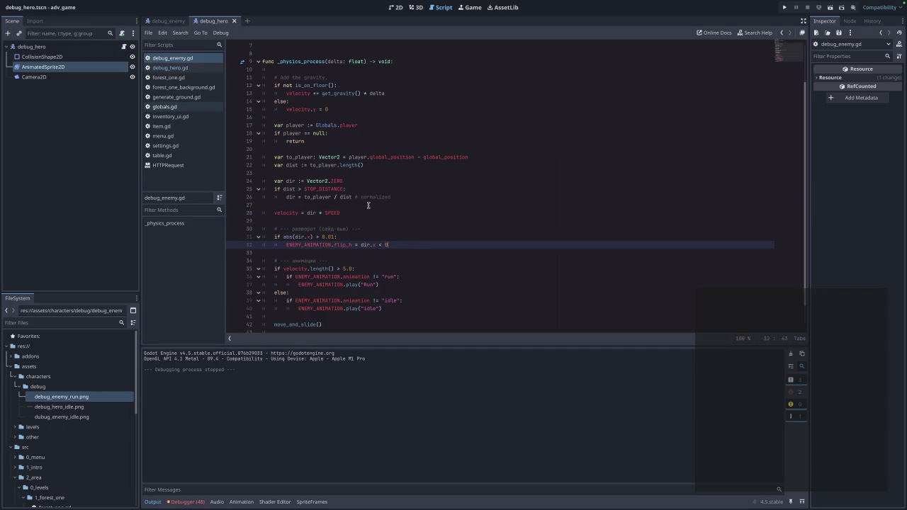
click(353, 180)
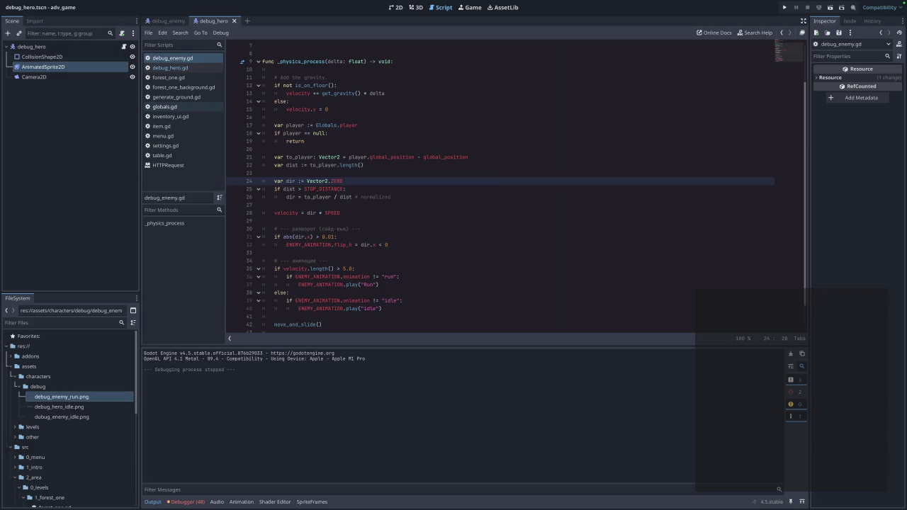
drag(347, 110, 265, 110)
key(BackSpace)
key(BackSpace)
key(BackSpace)
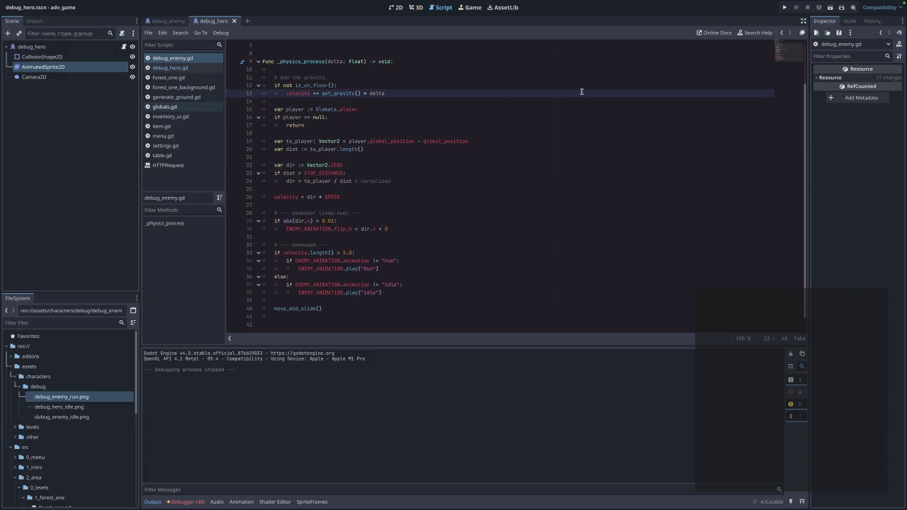
Test-run the forest level again, then select the move_and_slide() call on line 40
click(785, 9)
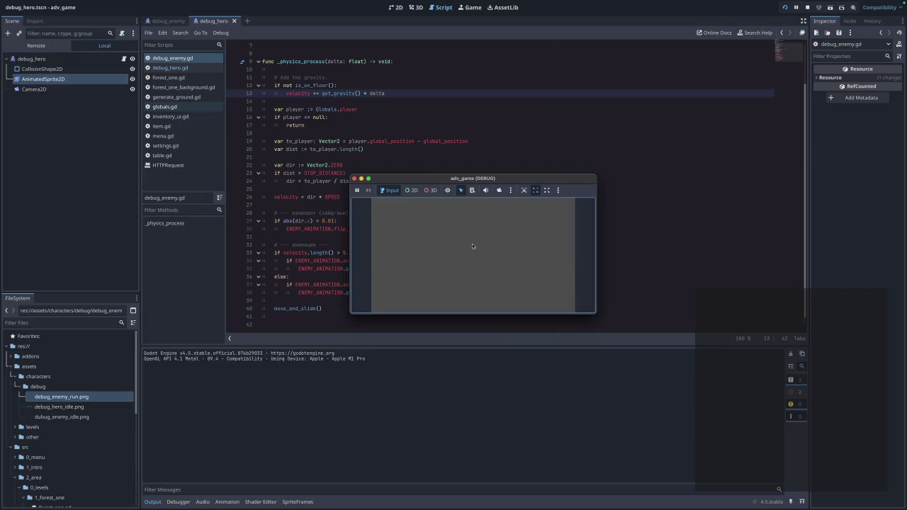
click(483, 219)
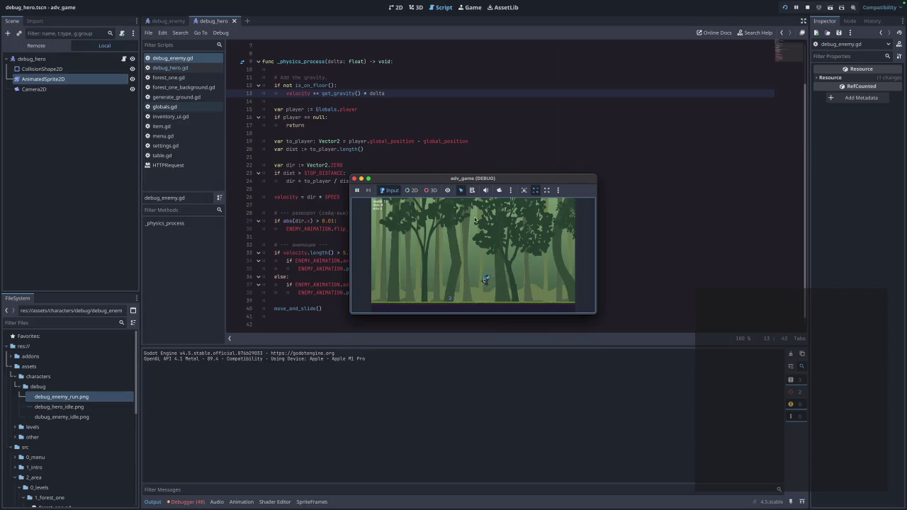
click(353, 179)
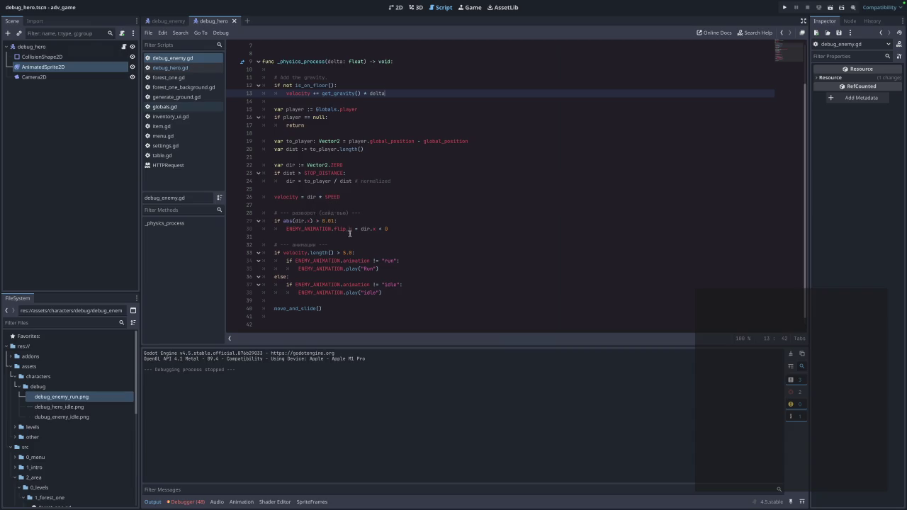
drag(336, 309, 274, 309)
key(ctrl+c)
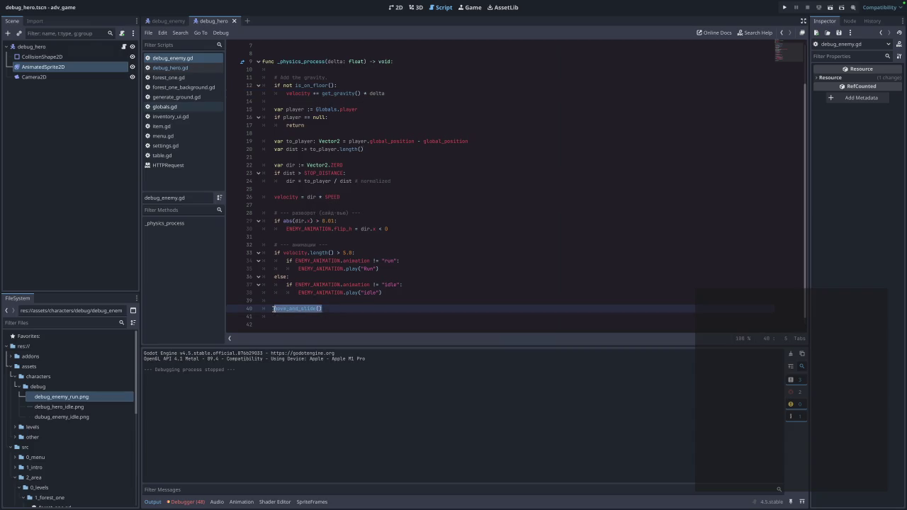
Move move_and_slide() from line 40 to directly after velocity = dir * SPEED, and save
key(BackSpace)
key(BackSpace)
key(BackSpace)
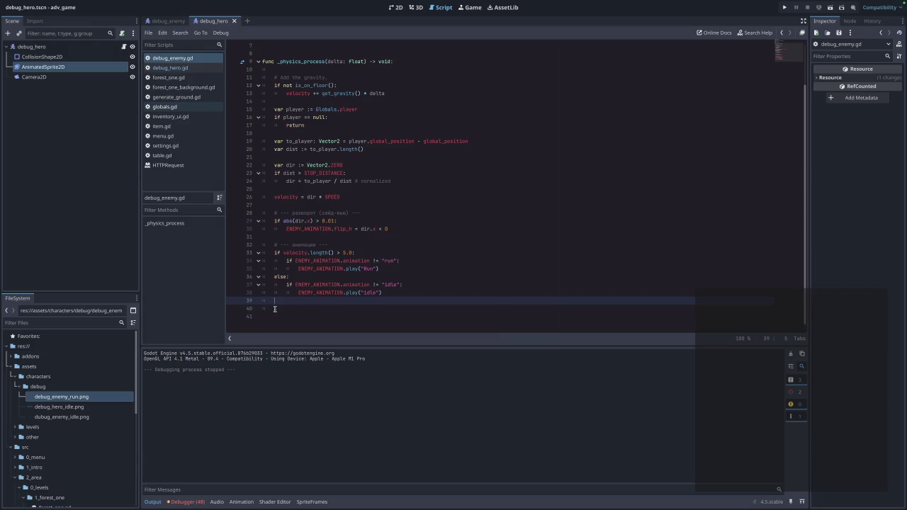
key(BackSpace)
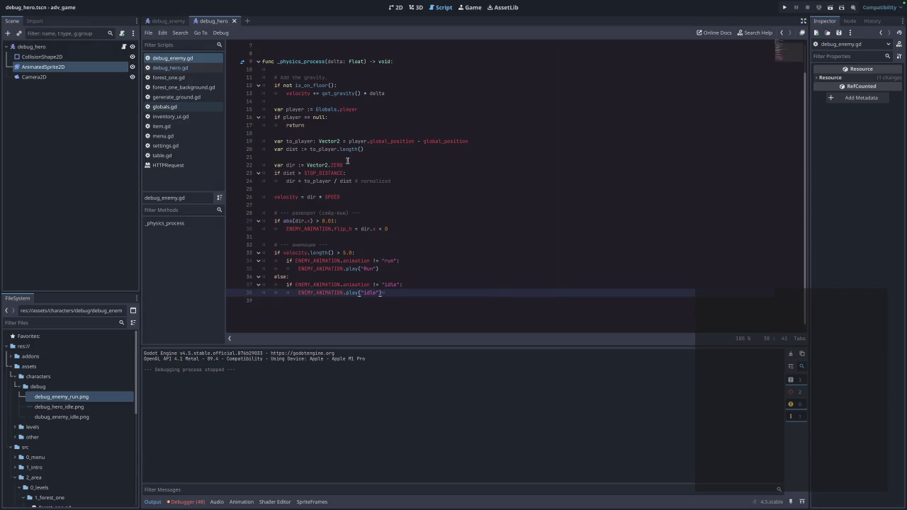
click(383, 198)
key(Return)
key(Return)
key(BackSpace)
key(ctrl+v)
key(ctrl+s)
Test the reordered code in the forest level, then return to the script
click(785, 7)
click(463, 218)
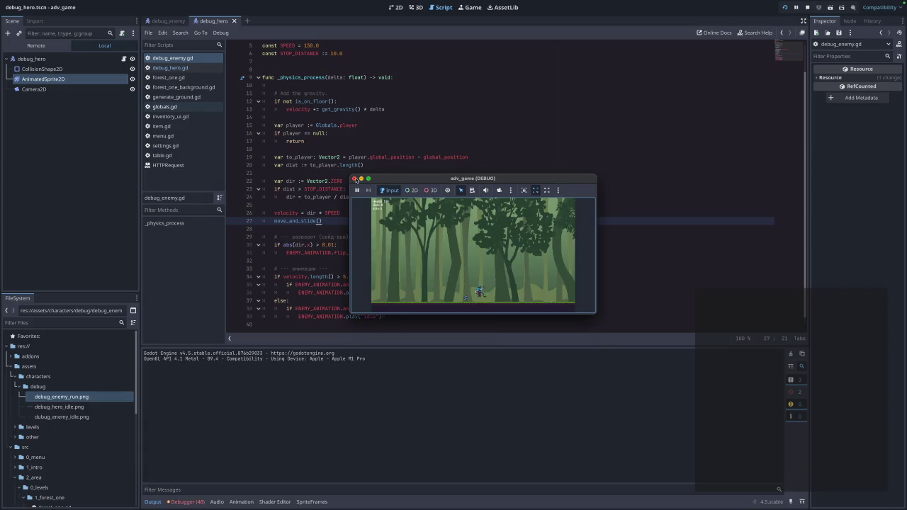
click(355, 180)
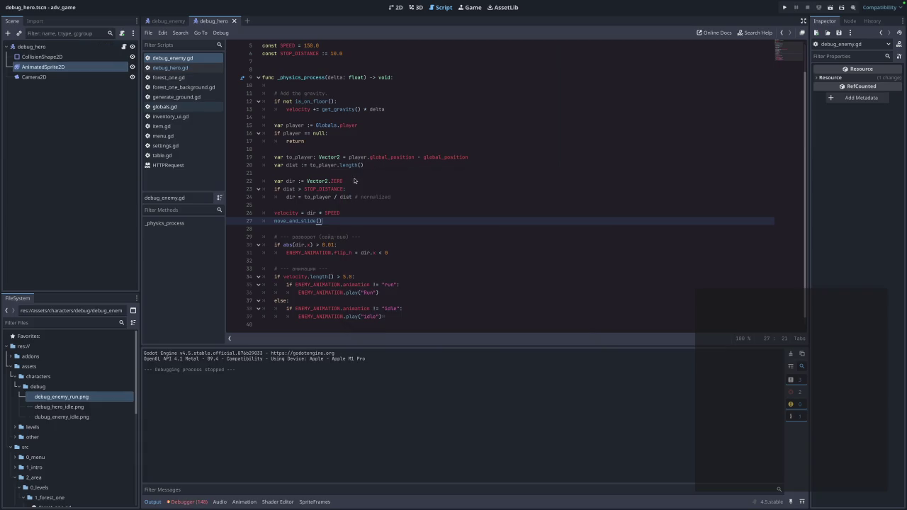
click(407, 230)
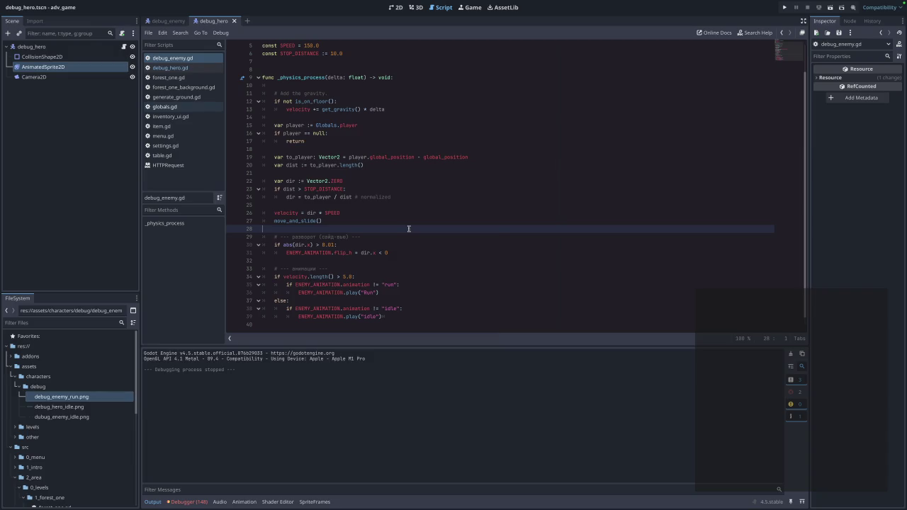
scroll(409, 228, up, 2)
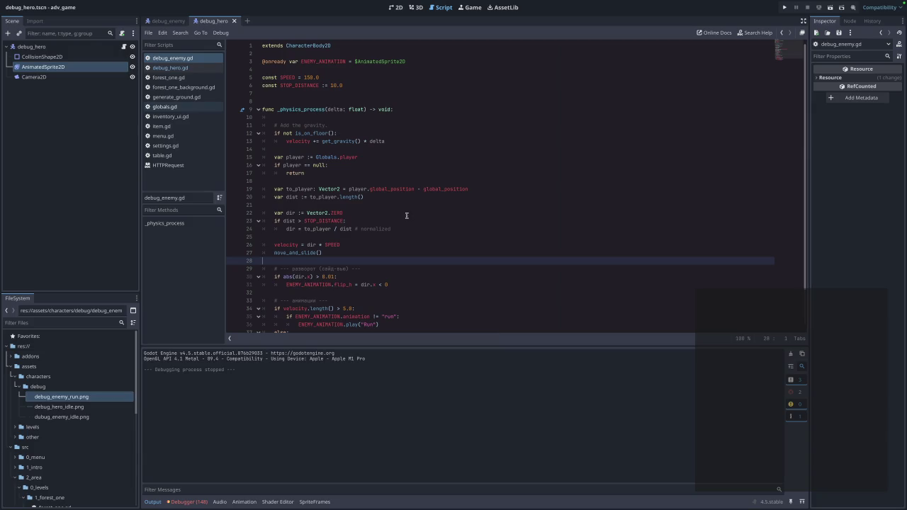
Change STOP_DISTANCE on line 6 from 10.0 to 30.0
click(356, 85)
key(Left)
key(Left)
key(Left)
key(BackSpace)
text(3)
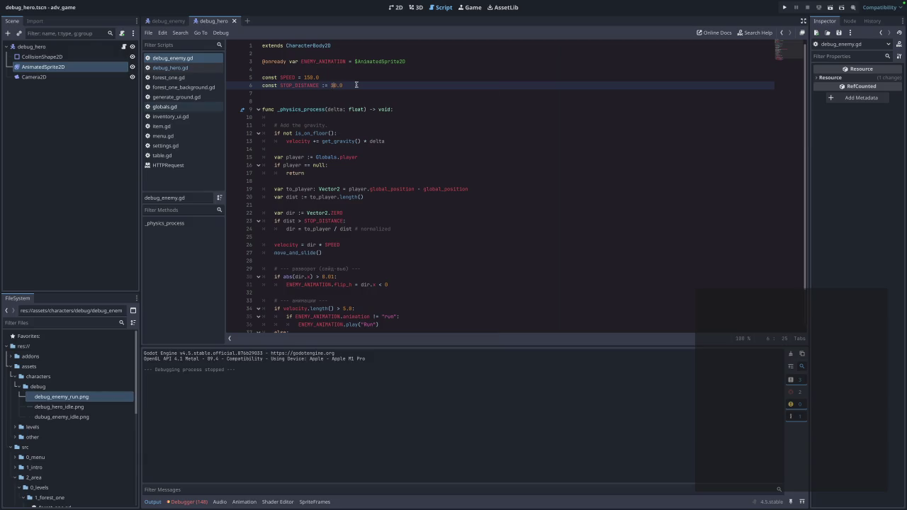
Test the 30.0 stop distance in the forest level
click(783, 7)
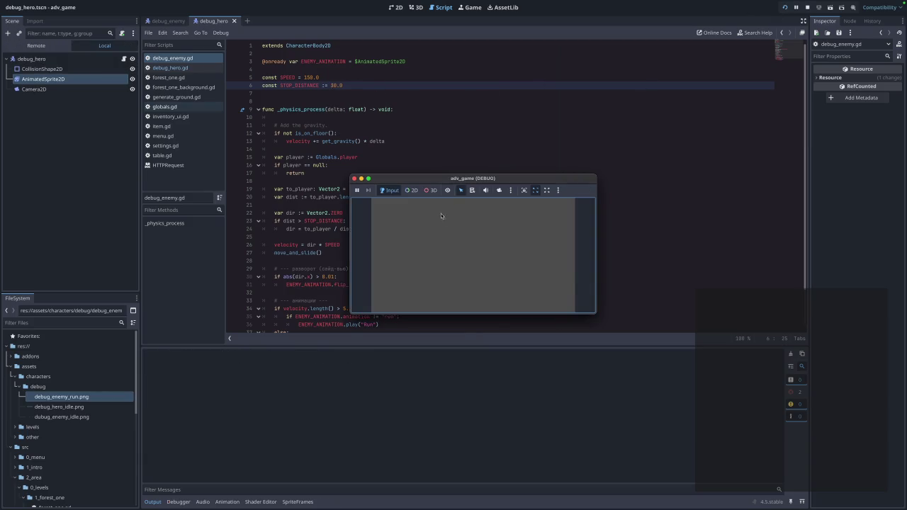
click(472, 220)
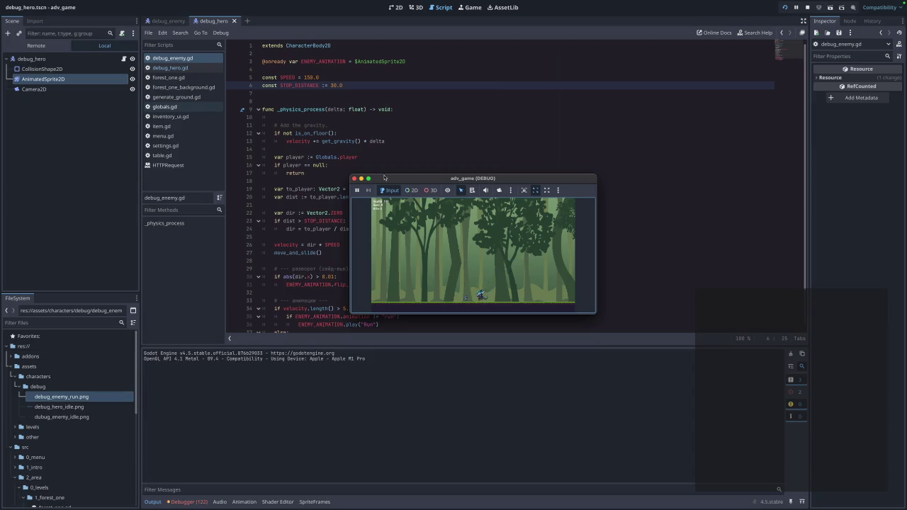
click(353, 178)
Delete the trailing empty line 40 at the end of the script
scroll(358, 222, down, 3)
click(402, 309)
key(Down)
key(BackSpace)
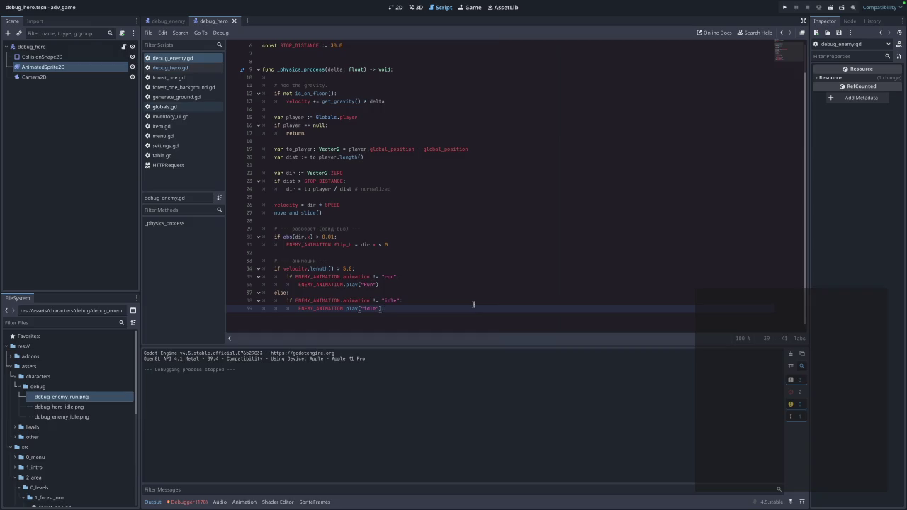
mouse_move(433, 310)
mouse_down()
mouse_move(397, 300)
mouse_move(259, 73)
mouse_up()
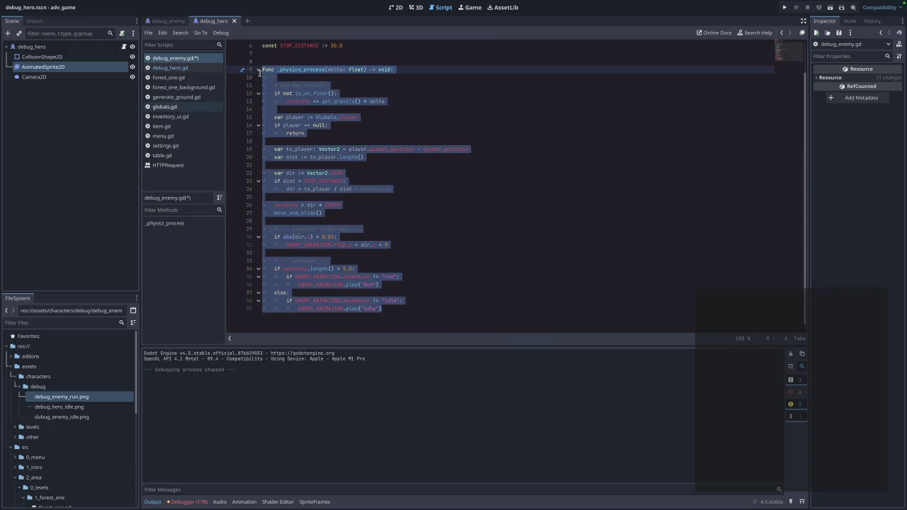
mouse_move(416, 320)
mouse_down()
mouse_move(214, 113)
mouse_move(219, 119)
mouse_move(220, 85)
mouse_up()
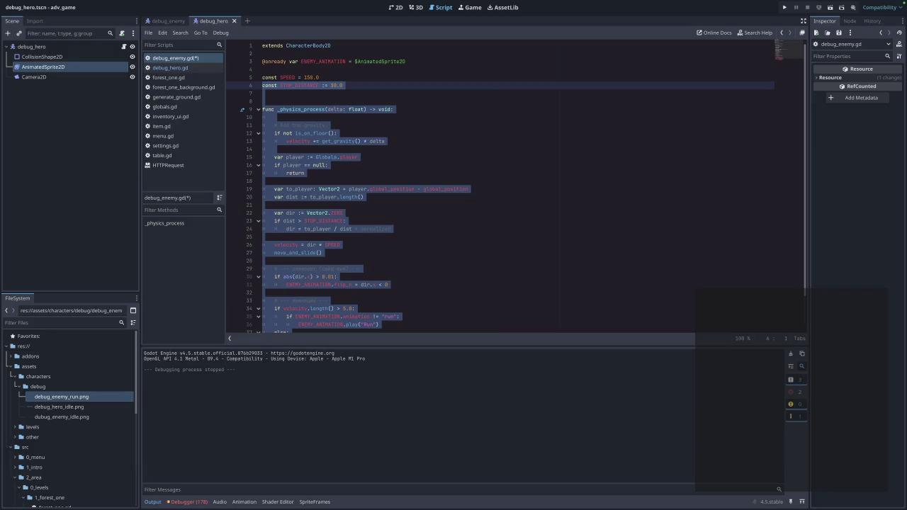
click(460, 229)
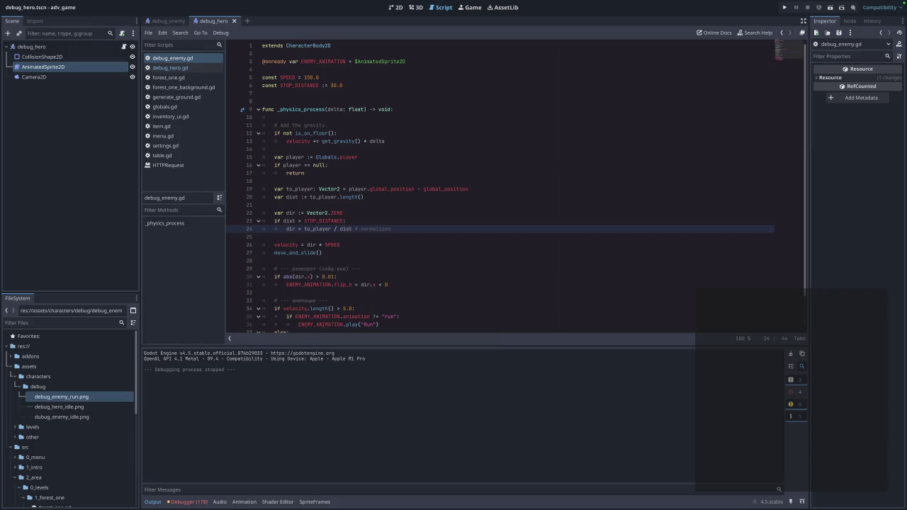
Rename the animations to "Run" on line 35 and "Idle" on line 38, then save
double_click(389, 317)
text(R)
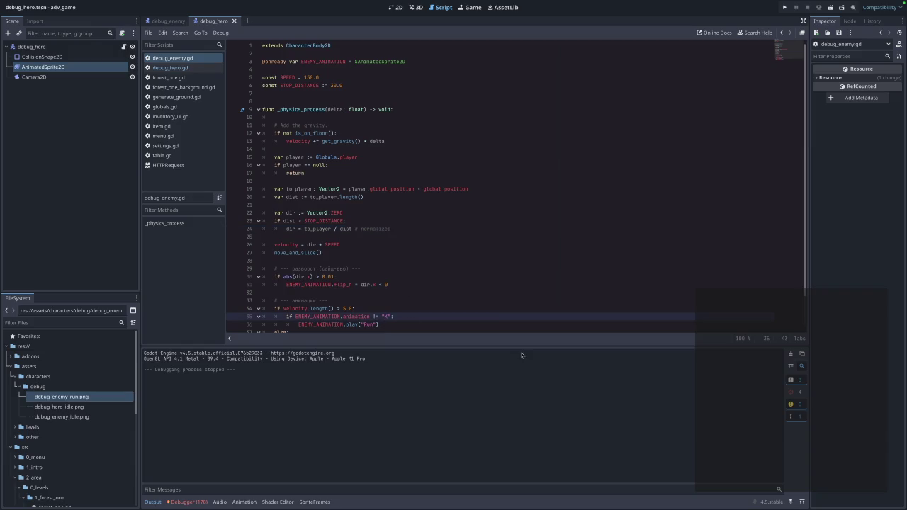
text(Run)
scroll(488, 287, down, 2)
click(391, 301)
double_click(390, 309)
text(Idle)
key(ctrl+s)
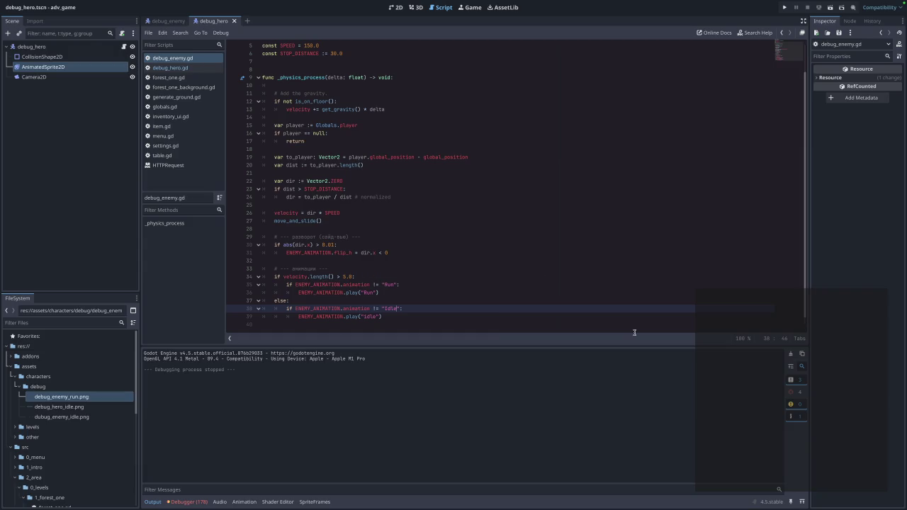
Test the enemy animations in the forest level
click(785, 7)
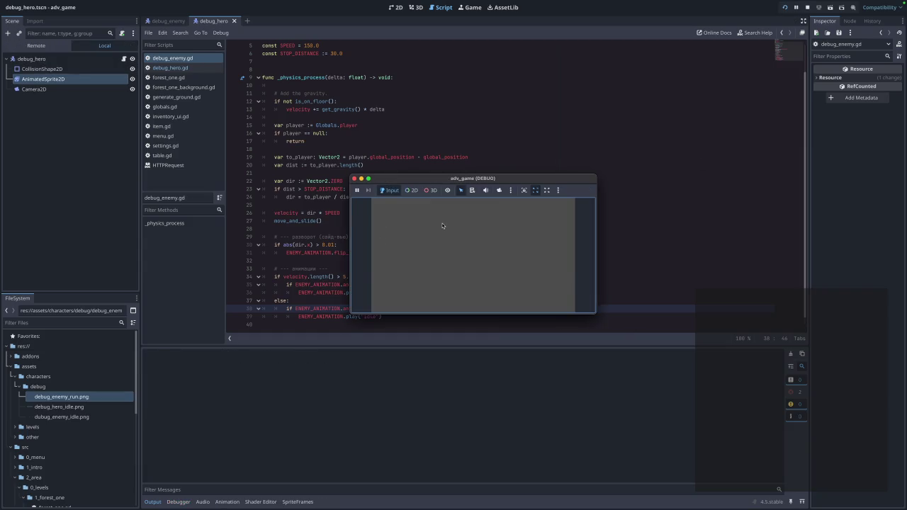
click(483, 226)
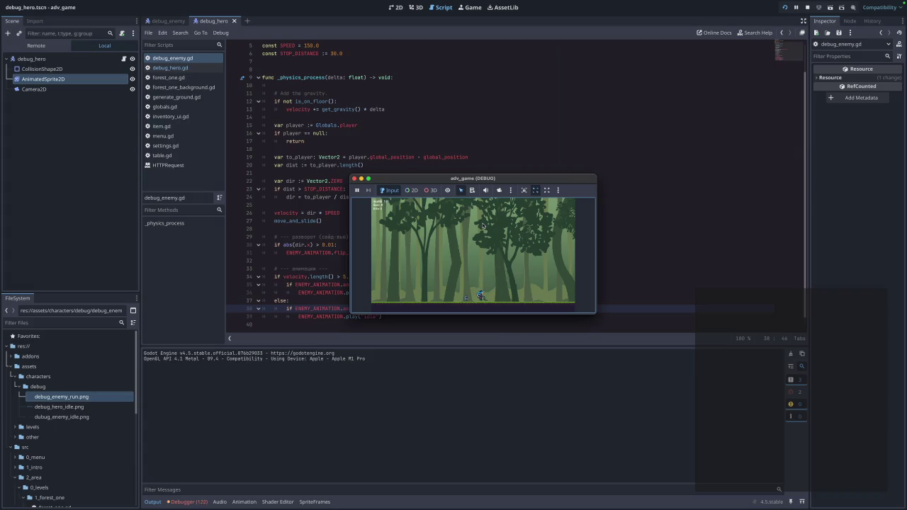
click(354, 179)
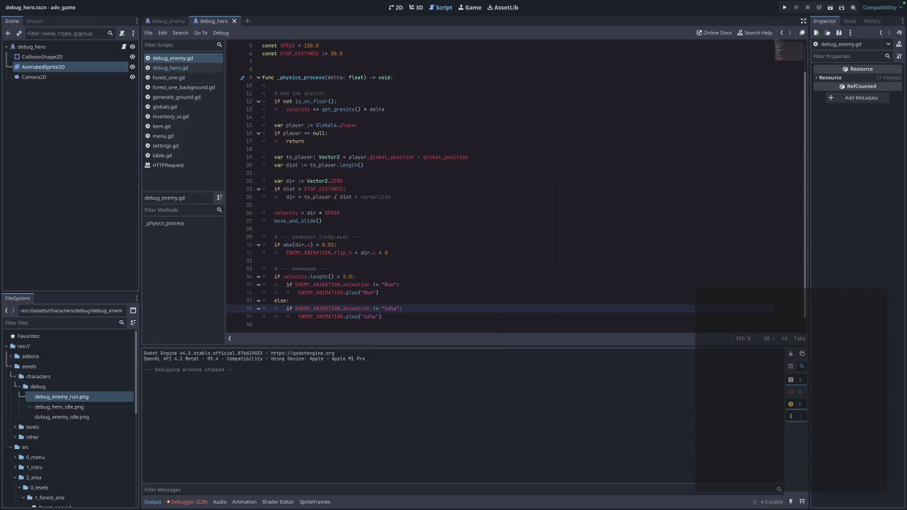
Select the enemy script's code from line 6 to the end
mouse_move(384, 317)
mouse_down()
mouse_move(329, 241)
mouse_move(252, 50)
mouse_up()
Paste the horizontal-only chase code and inspect the Variant-inference error on line 25
text(const STOP_DISTANCE := 30.0  func _physics_process(delta: float) -> void: 	# gravity 	if not is_on_floor(): 		velocity.y += get_gravity().y * delta 	else: 		velocity.y = 0  	var player := Globals.player 	if player == null: 		move_and_slide() 		return  	var to_player: Vector2 = player.global_position - global_position 	var dist := to_player.length()  	# stop / chase (только по X) 	if dist > STOP_DISTANCE: 		var dir_x := sign(to_player.x)  # -1 / 0 / 1 		velocity.x = dir_x * SPEED 	else: 		velocity.x = 0  	move_and_slide()  	# --- разворот --- 	if abs(velocity.x) > 0.01: 		ENEMY_ANIMATION.flip_h = velocity.x < 0  	# --- анимации (поправь названия под свои) --- 	if abs(velocity.x) > 5.0: 		if ENEMY_ANIMATION.animation != "Run": 			ENEMY_ANIMATION.play("Run") 	else: 		if ENEMY_ANIMATION.animation != "Idle": 			ENEMY_ANIMATION.play("Idle"))
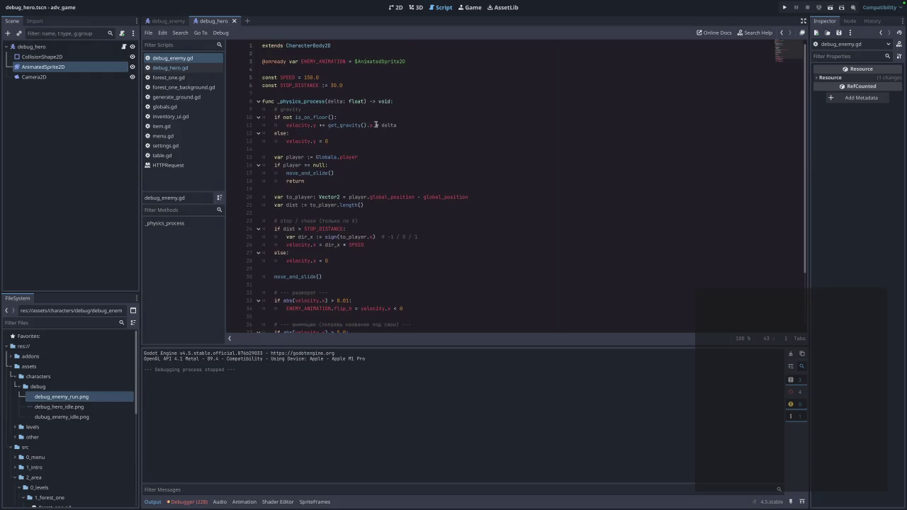
click(428, 301)
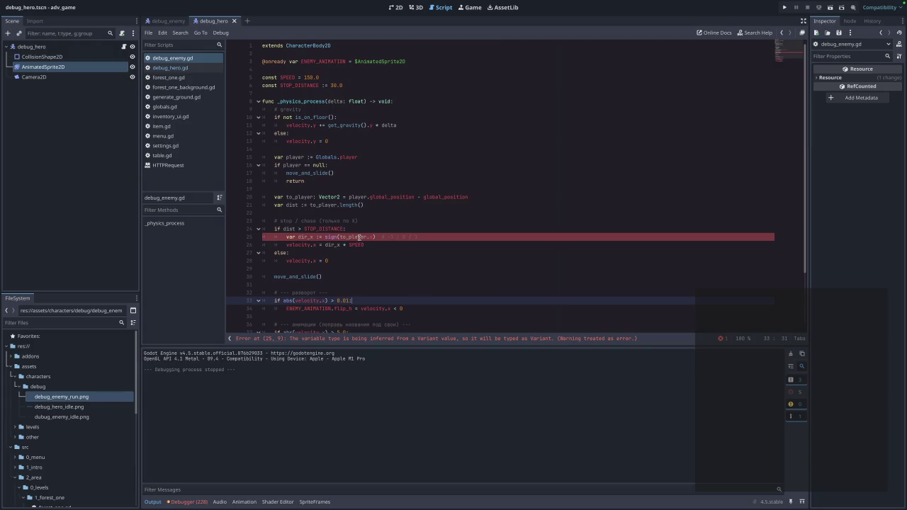
mouse_move(360, 238)
click(395, 260)
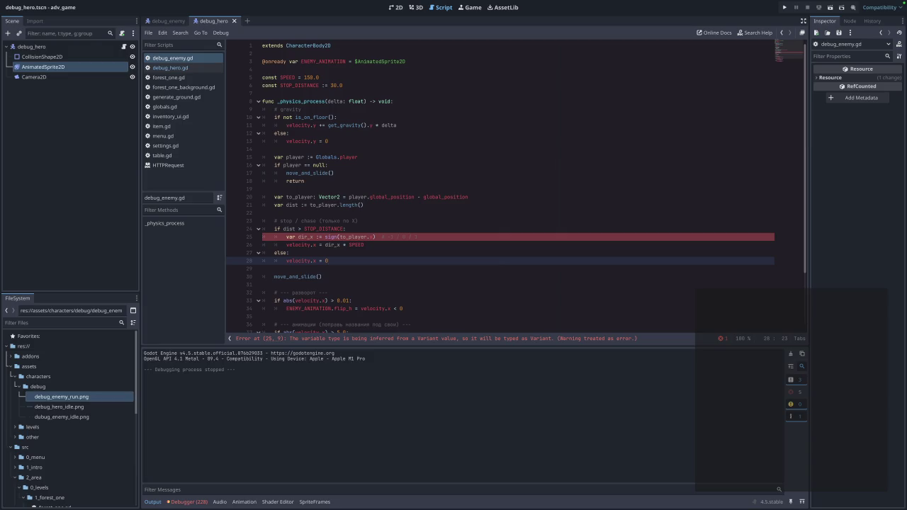
click(403, 283)
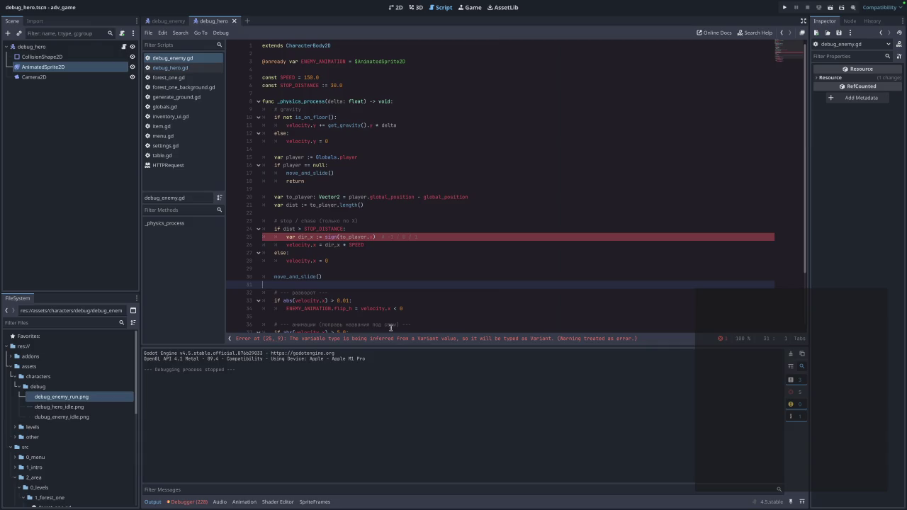
drag(636, 338, 234, 338)
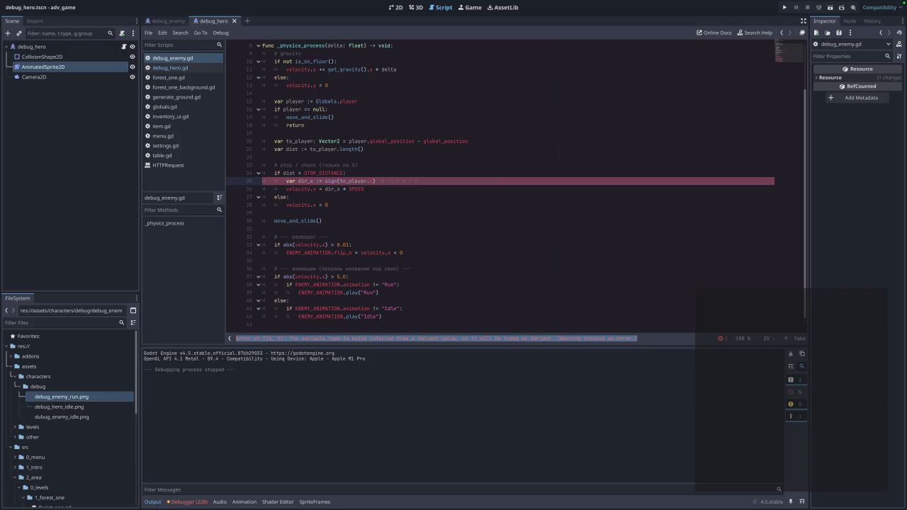
click(474, 202)
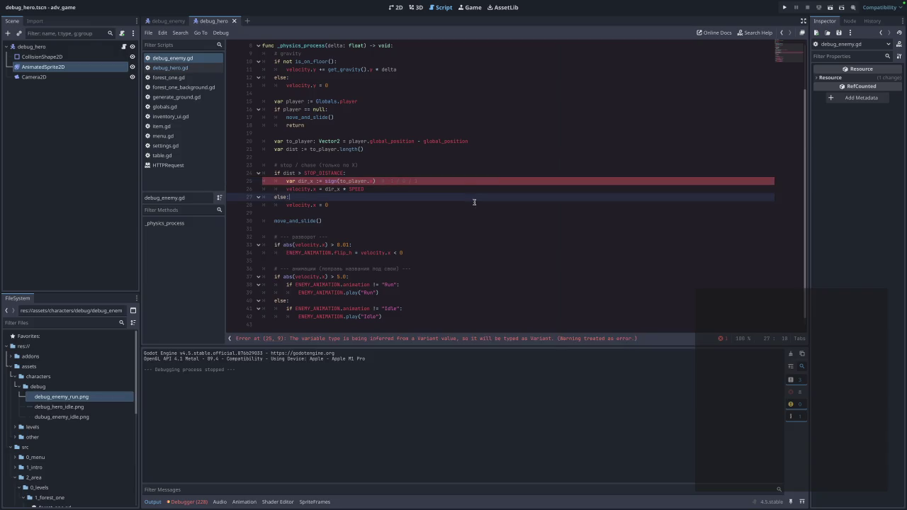
scroll(474, 202, up, 3)
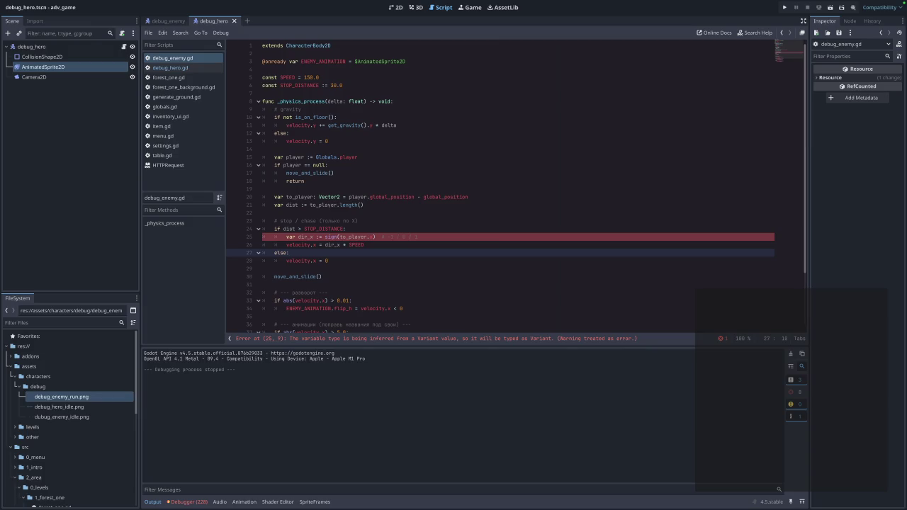
scroll(374, 283, down, 3)
click(392, 325)
Replace lines 6–43 with the shorter dist_x physics code and save
mouse_move(392, 325)
mouse_down()
mouse_move(297, 298)
mouse_move(248, 87)
mouse_up()
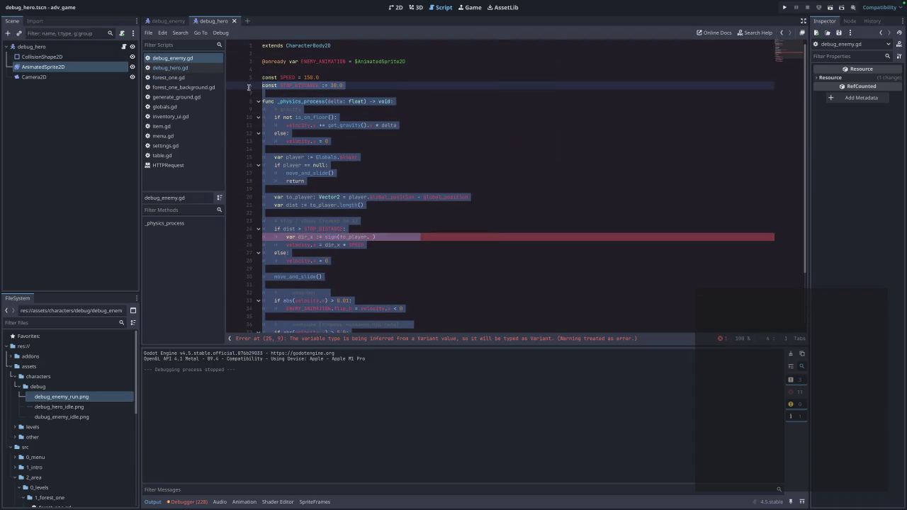
text(const STOP_DISTANCE := 30.0  func _physics_process(delta: float) -> void: 	if not is_on_floor(): 		velocity.y += get_gravity().y * delta 	else: 		velocity.y = 0.0  	var player: Node2D = Globals.player 	if player == null: 		move_and_slide() 		return  	var to_player: Vector2 = player.global_position - global_position 	var dist_x: float = abs(to_player.x)  	if dist_x > STOP_DISTANCE: 		velocity.x = sign(to_player.x) * SPEED 	else: 		velocity.x = 0.0  	move_and_slide())
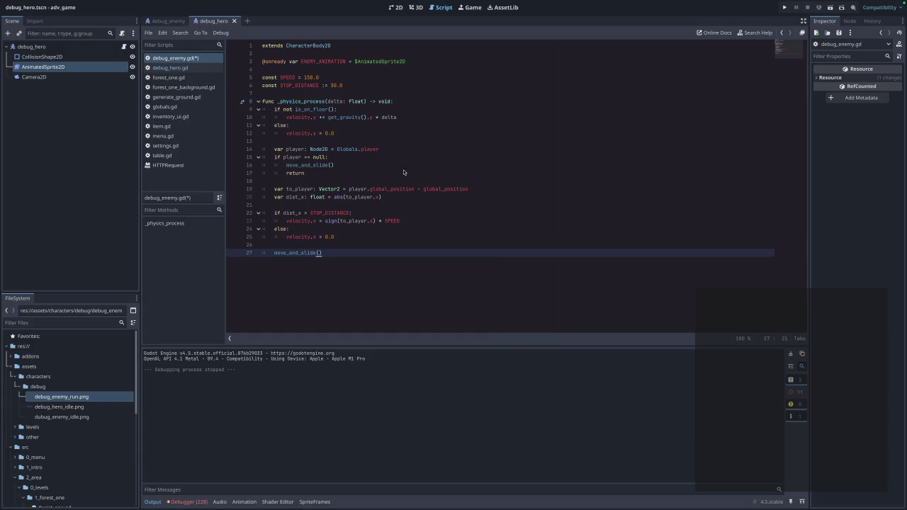
key(ctrl+s)
Test the forest level moving the hero right, then undo back to the longer code
click(784, 7)
click(521, 217)
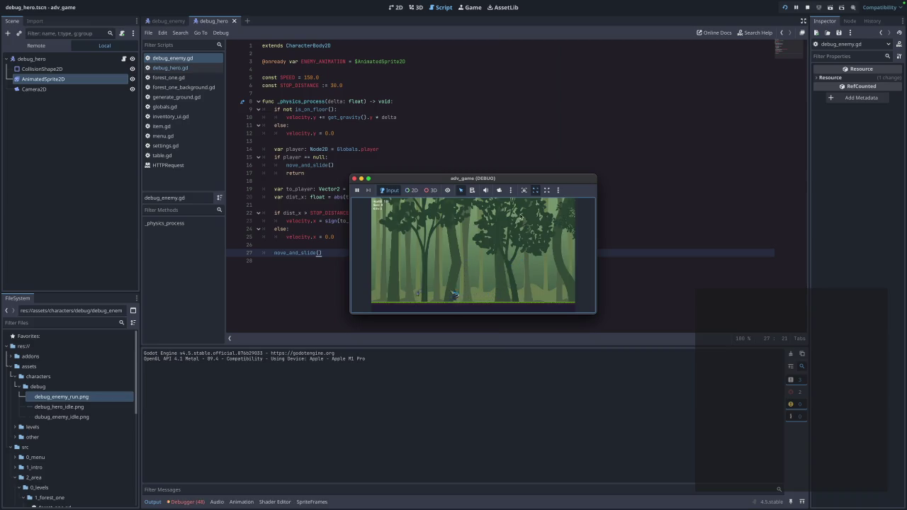
key(Right)
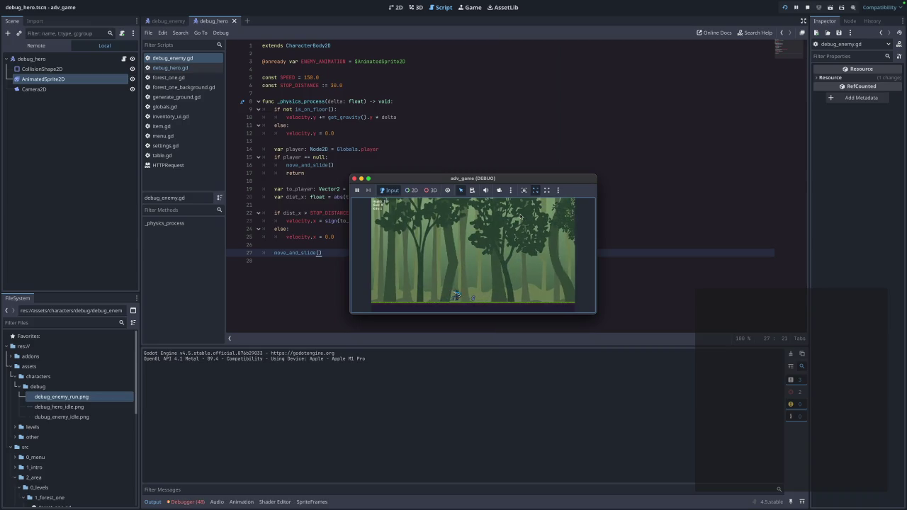
key(Right)
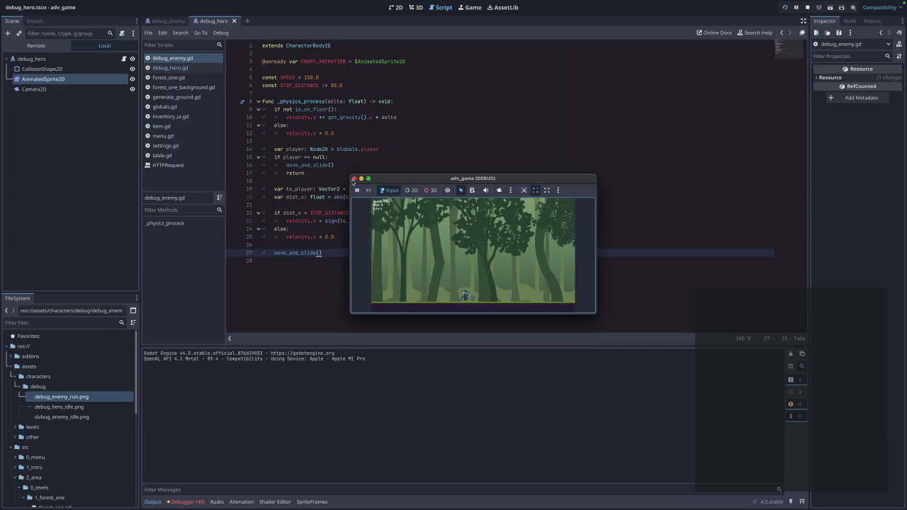
click(355, 179)
key(super+z)
key(super+z)
key(super+z)
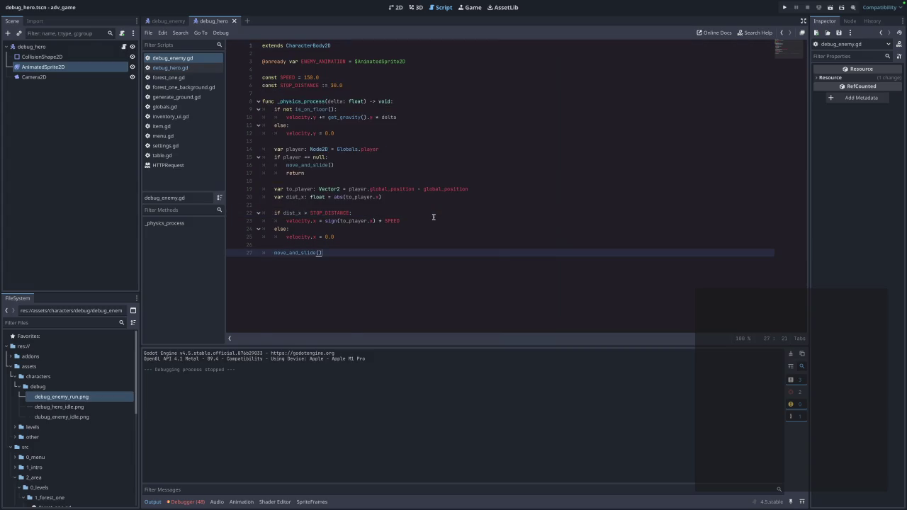
Clear the selection and place the caret at the end of line 26 in the dir_x code
click(506, 225)
click(428, 250)
click(423, 245)
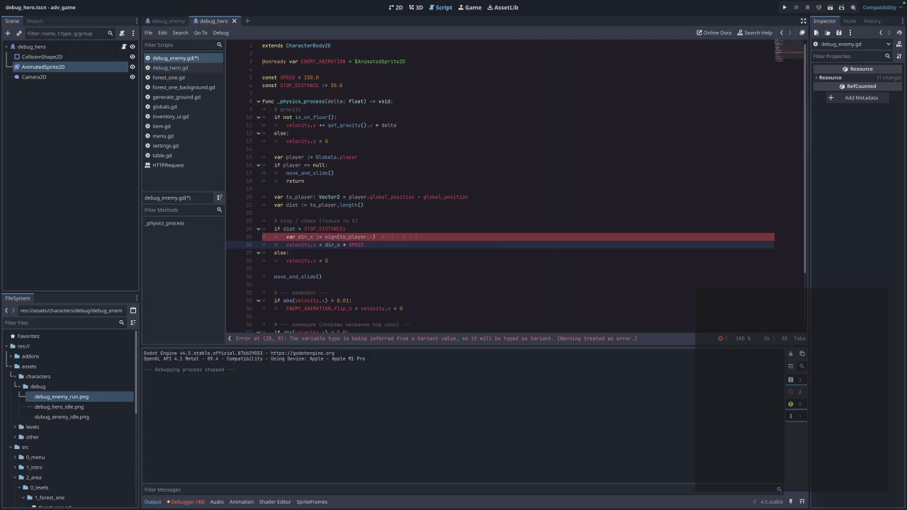
Revert the script, delete the old physics code, and paste the new helper-based script
key(ctrl+z)
drag(340, 257, 234, 147)
drag(373, 253, 289, 261)
drag(319, 257, 263, 101)
mouse_move(433, 282)
mouse_down()
mouse_move(269, 186)
mouse_move(255, 103)
mouse_move(241, 98)
mouse_up()
key(BackSpace)
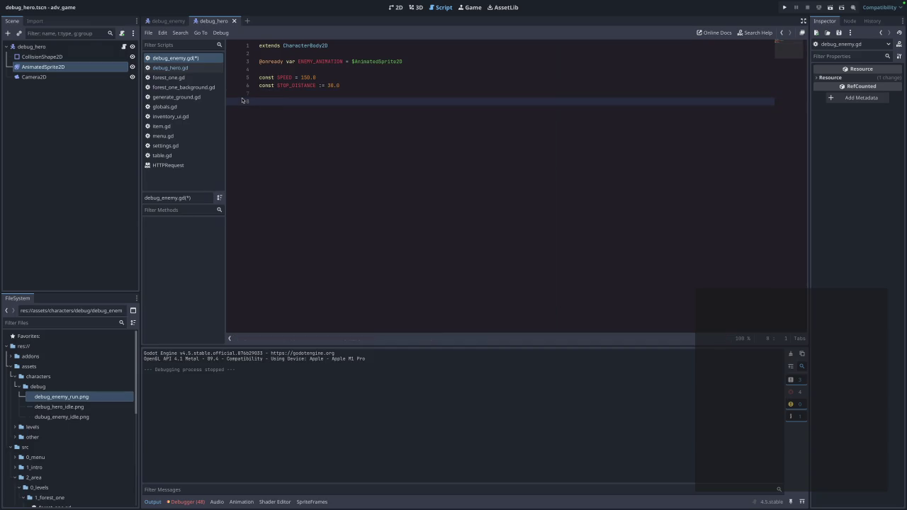
key(ctrl+v)
Rename the undeclared STOP_DISTANCE_X to STOP_DISTANCE and save debug_enemy.gd
click(501, 229)
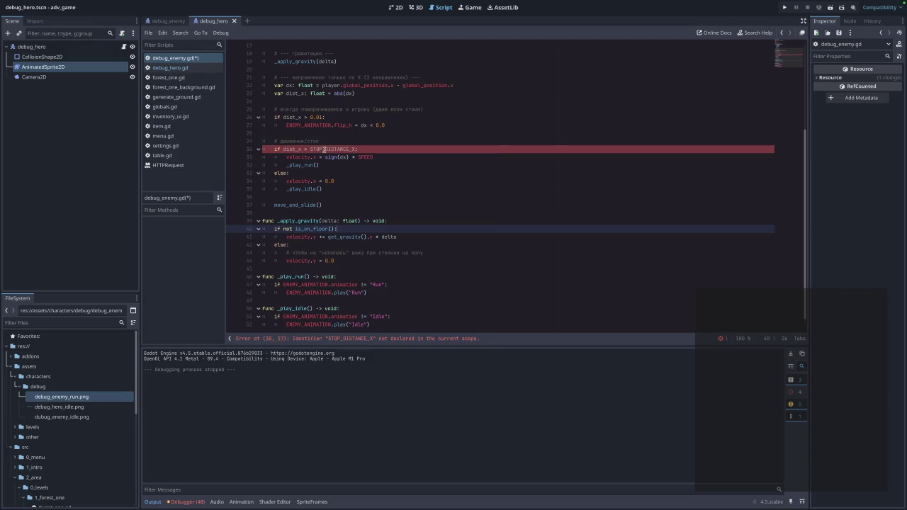
scroll(323, 149, up, 5)
click(355, 258)
click(356, 265)
key(BackSpace)
key(BackSpace)
click(369, 297)
scroll(369, 296, down, 5)
key(ctrl+s)
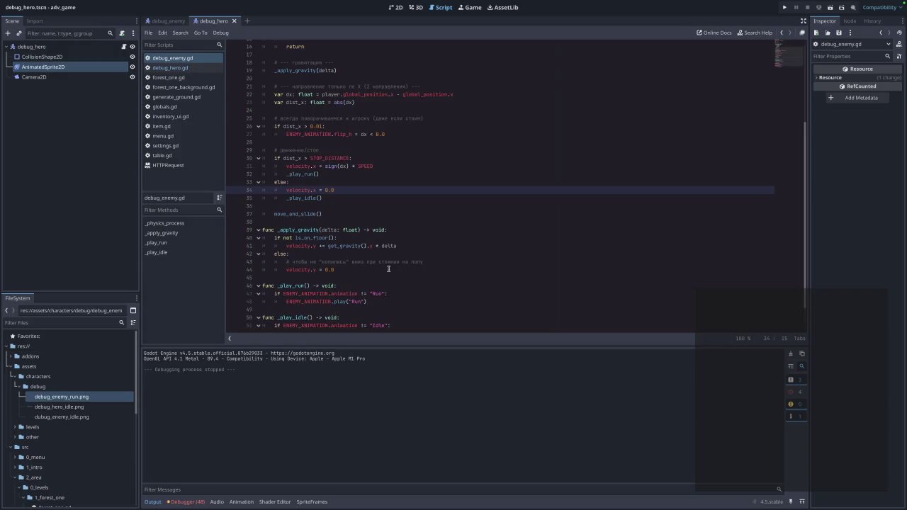
Delete the comment line under else on line 43, then restore it with undo
scroll(388, 269, down, 1)
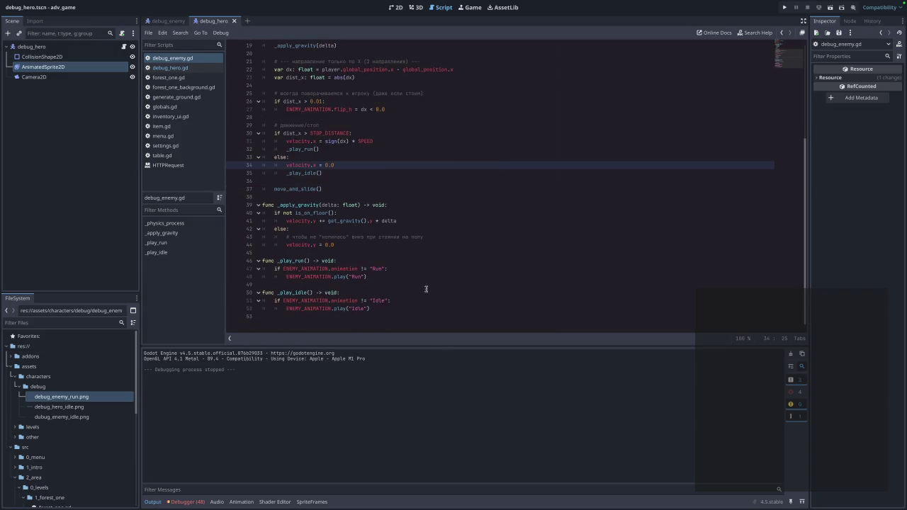
drag(434, 237, 250, 237)
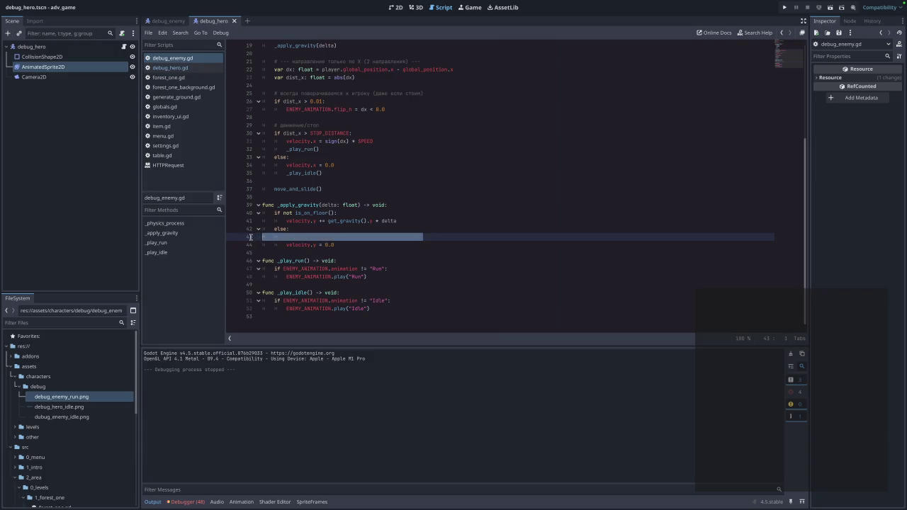
key(BackSpace)
key(BackSpace)
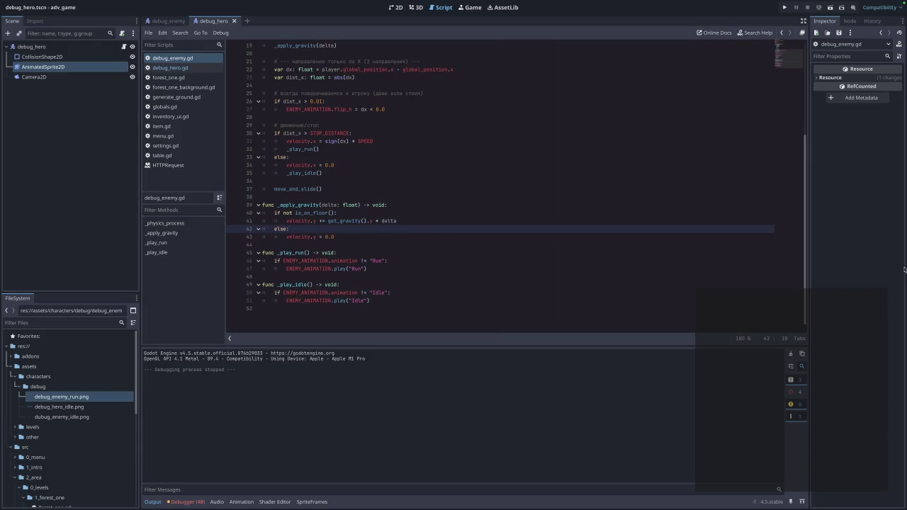
key(ctrl+z)
key(ctrl+z)
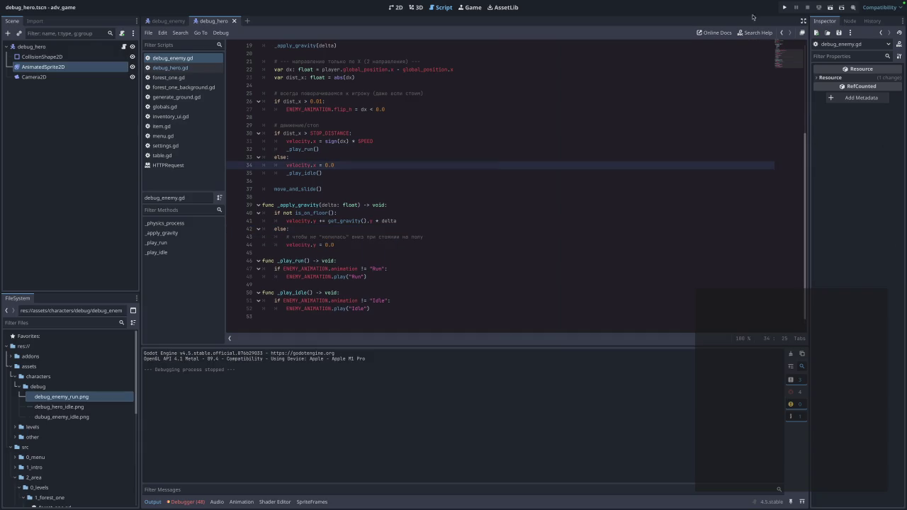
Run the forest level, walk the hero left and right repeatedly, then stop the game
click(785, 7)
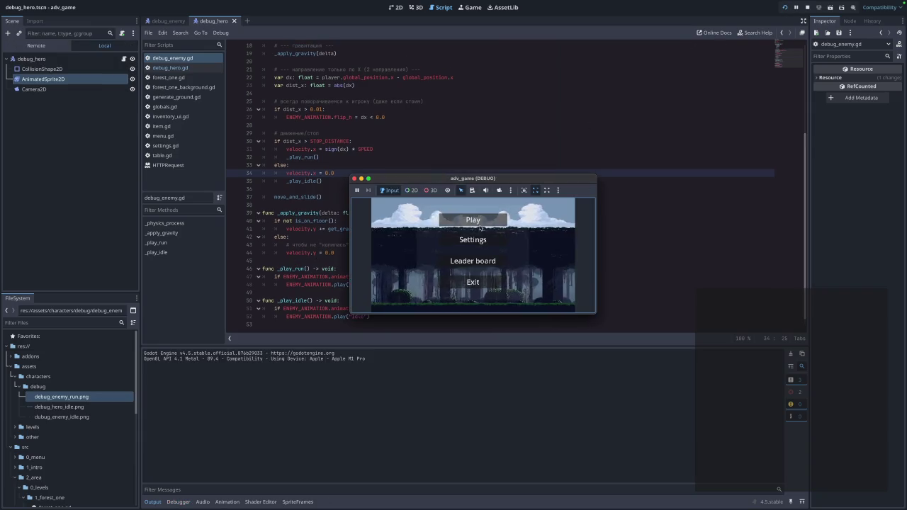
click(481, 225)
key(Left)
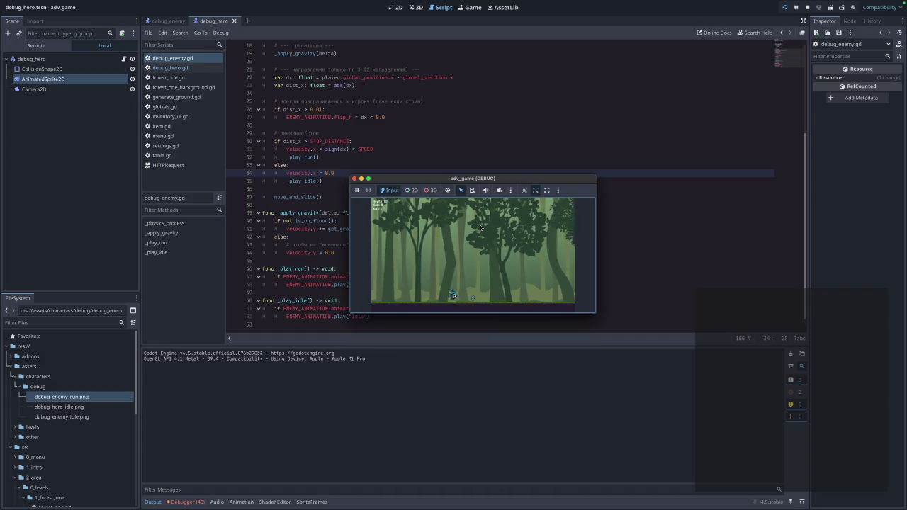
key(Right)
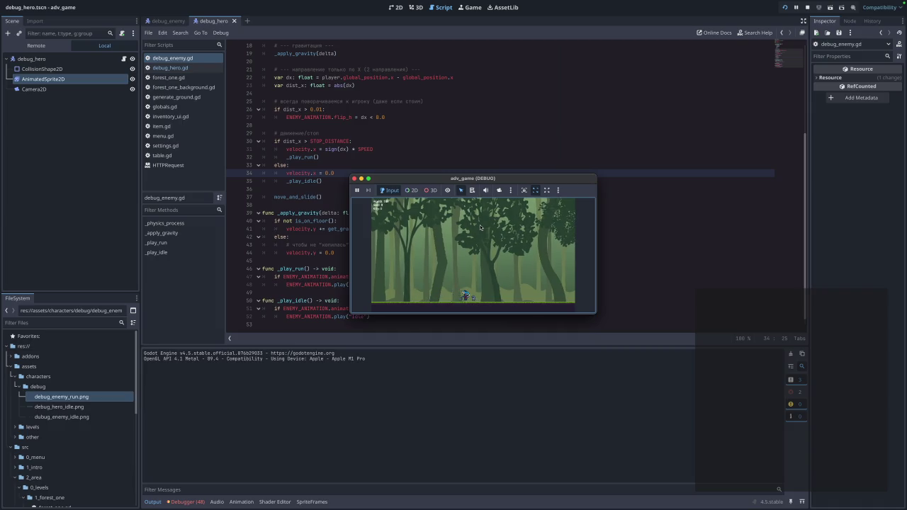
key(Left)
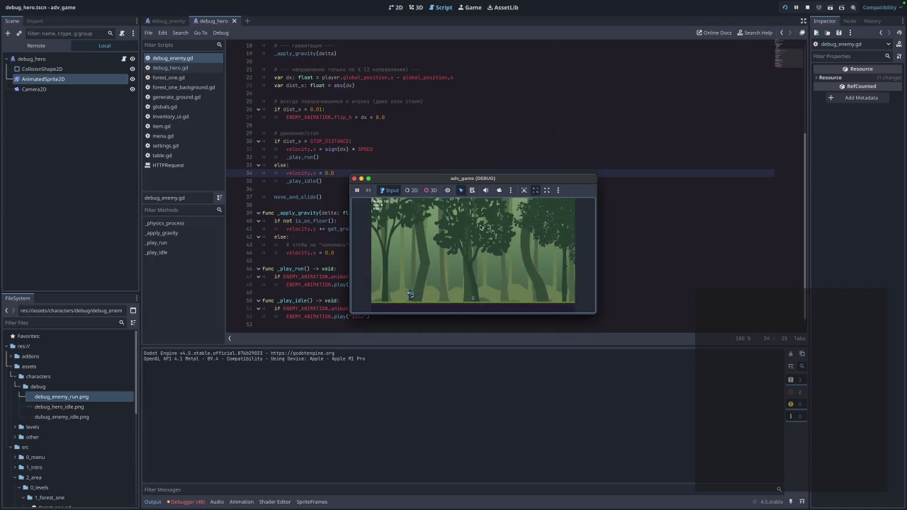
key(Right)
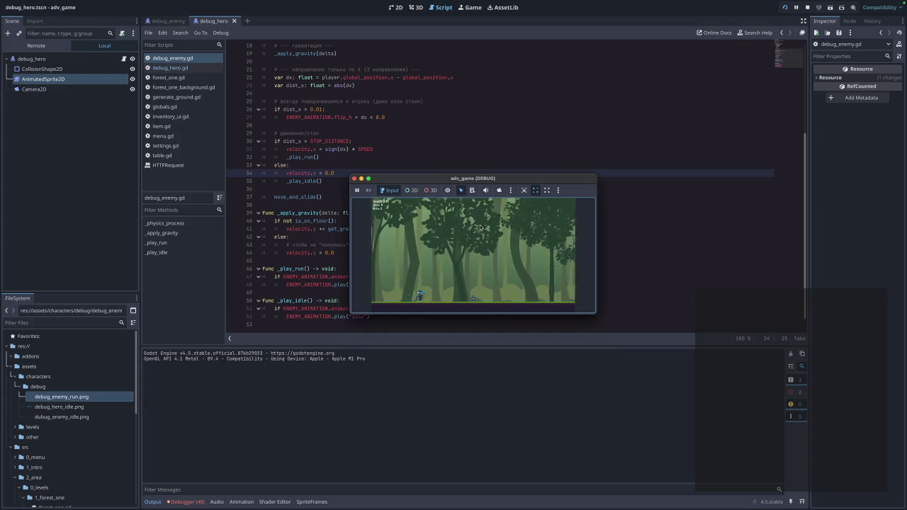
key(Left)
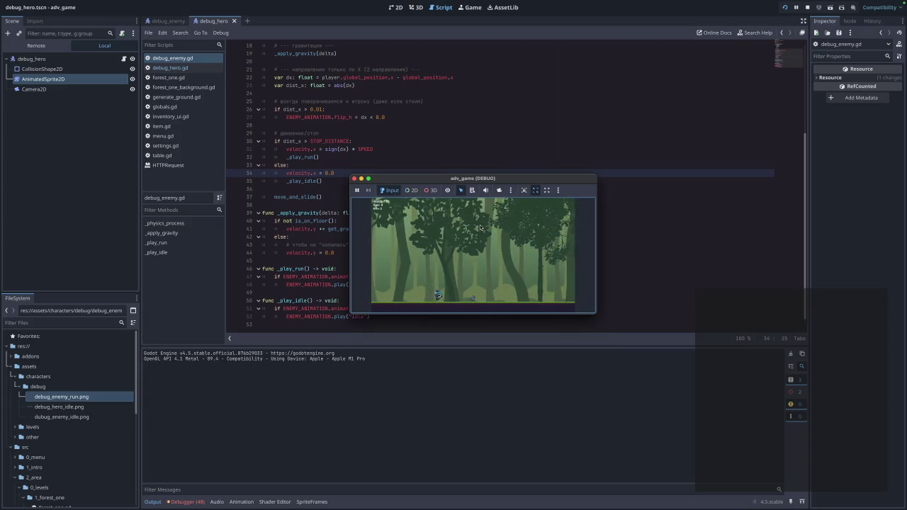
key(Right)
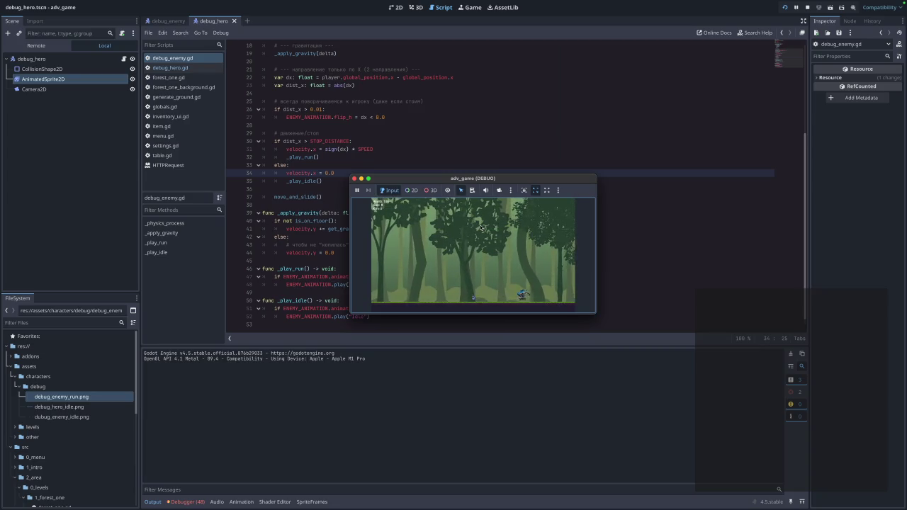
key(Left)
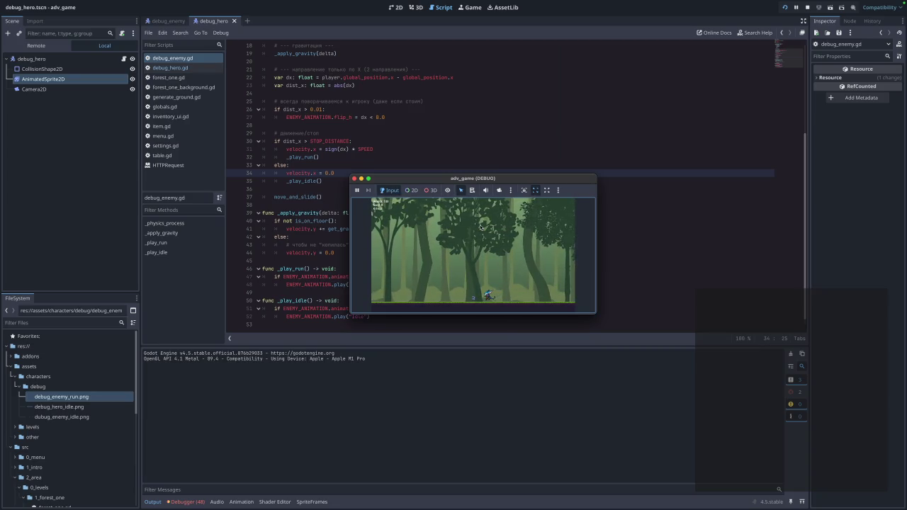
click(354, 178)
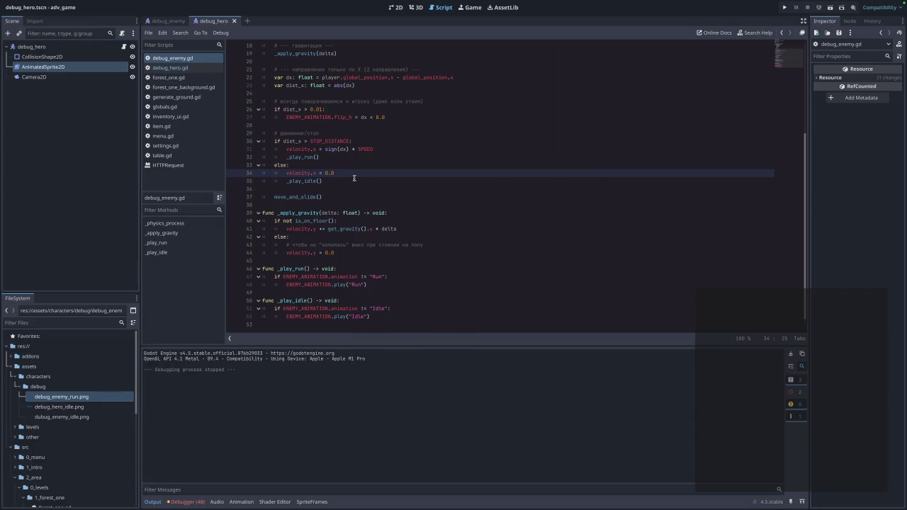
Review the script's comments around lines 25–38
click(309, 206)
scroll(307, 210, up, 3)
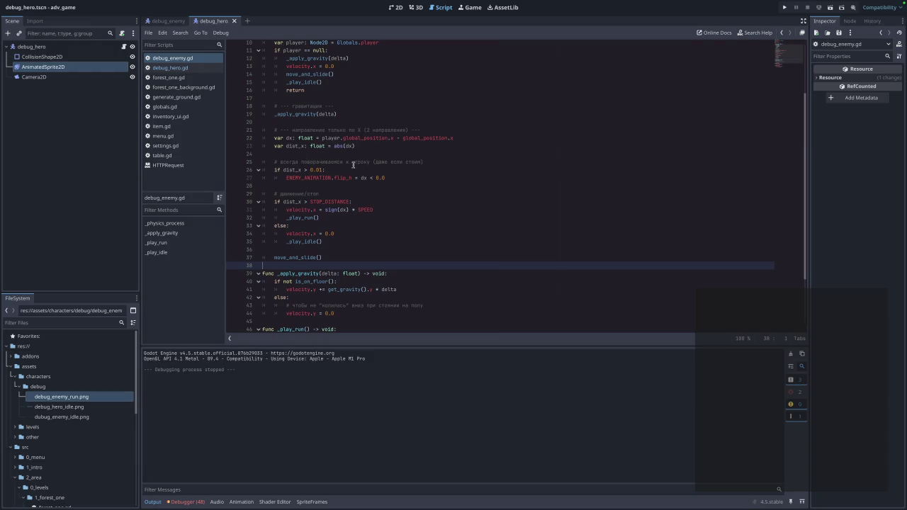
click(437, 163)
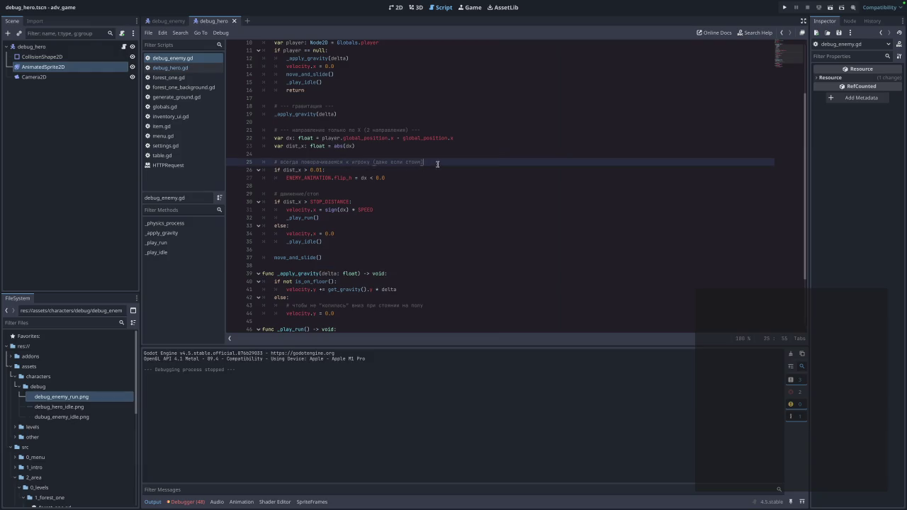
click(322, 193)
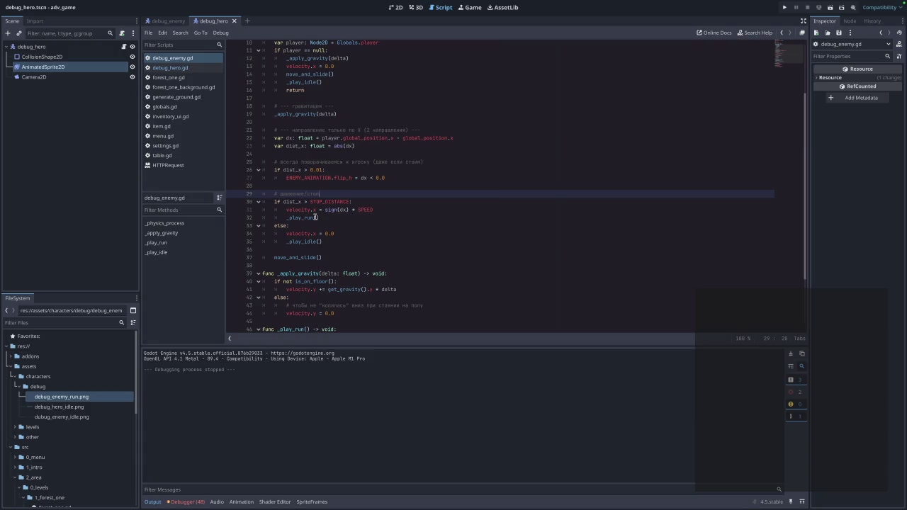
scroll(313, 217, up, 3)
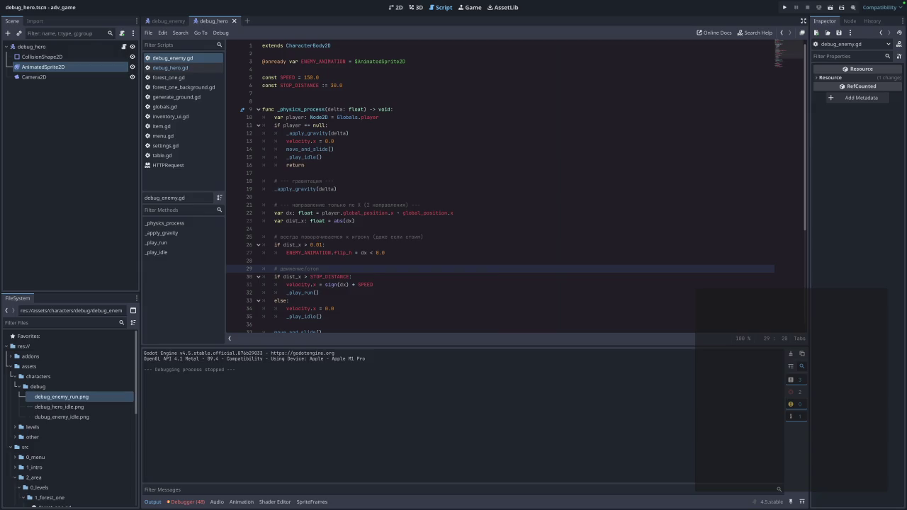
click(504, 253)
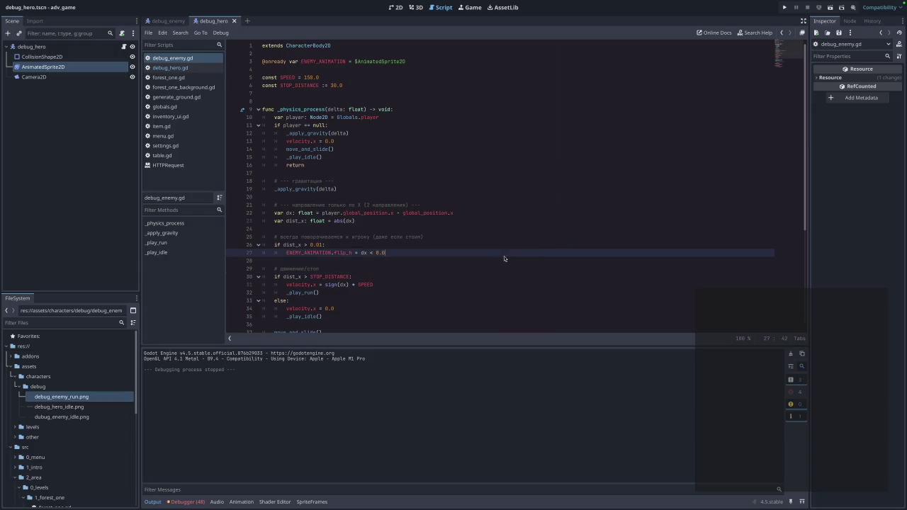
Test-run the forest level, stop it, and show the hero's four-frame Idle animation frames
click(784, 9)
click(491, 222)
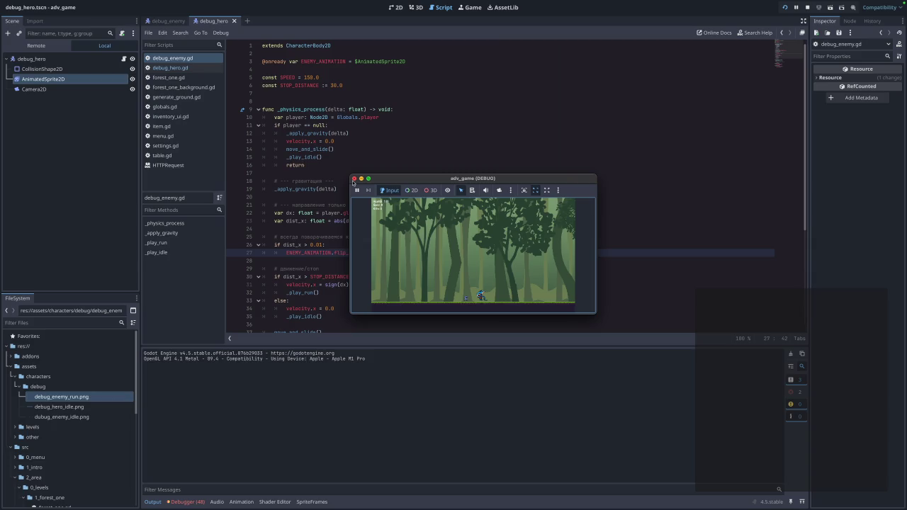
click(353, 180)
scroll(408, 263, down, 6)
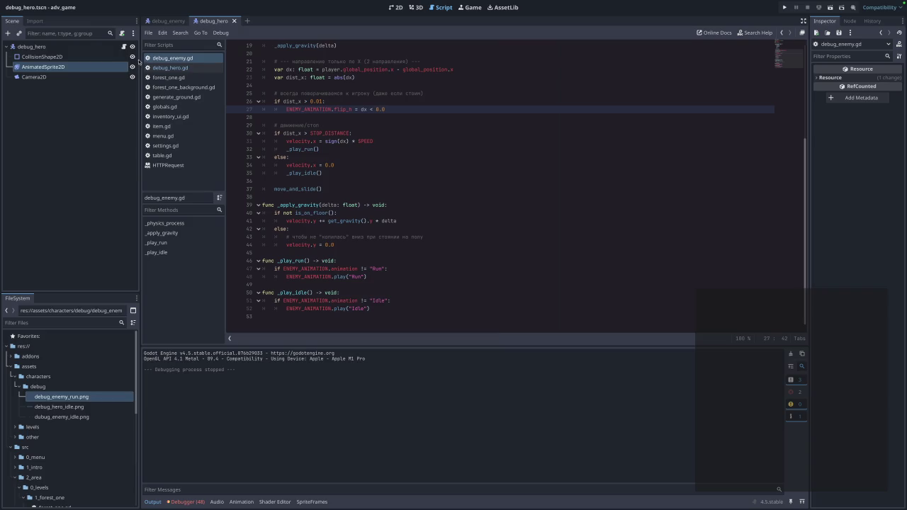
double_click(65, 68)
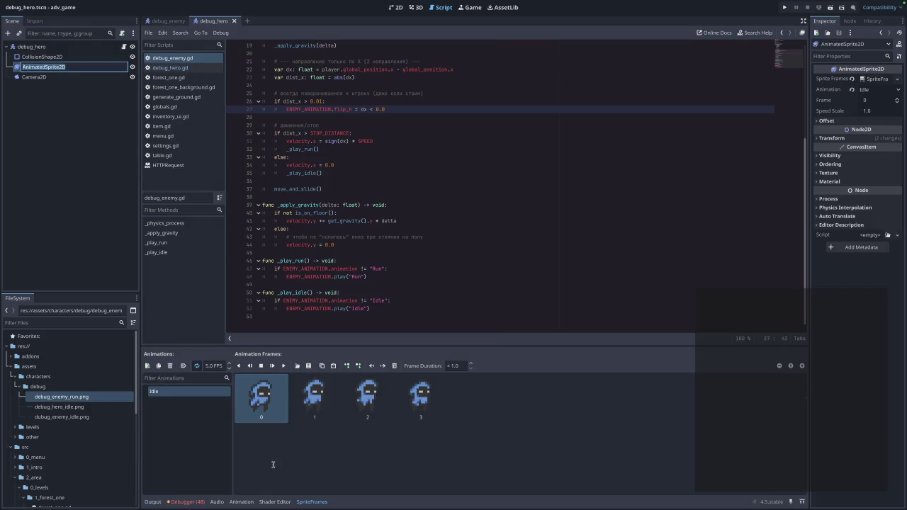
In debug_enemy, compare the Idle and Run animations, ending on Idle's six frames
click(168, 22)
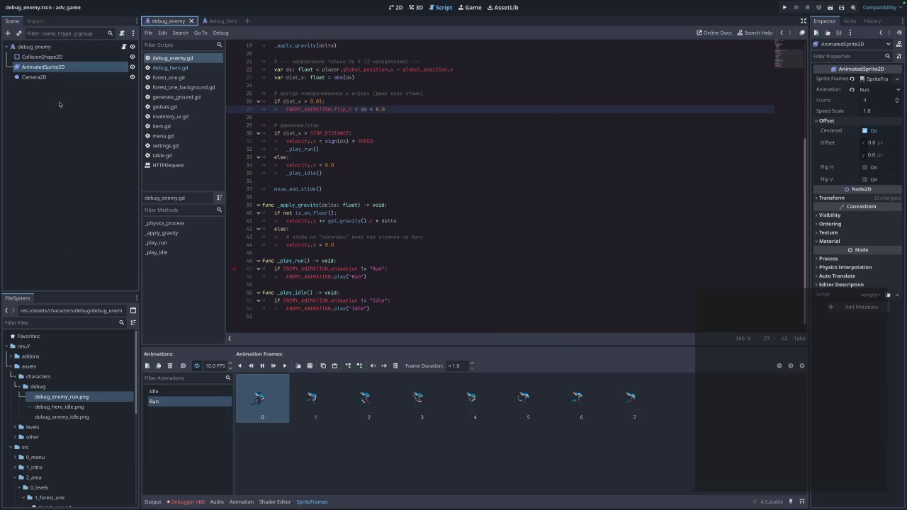
click(174, 393)
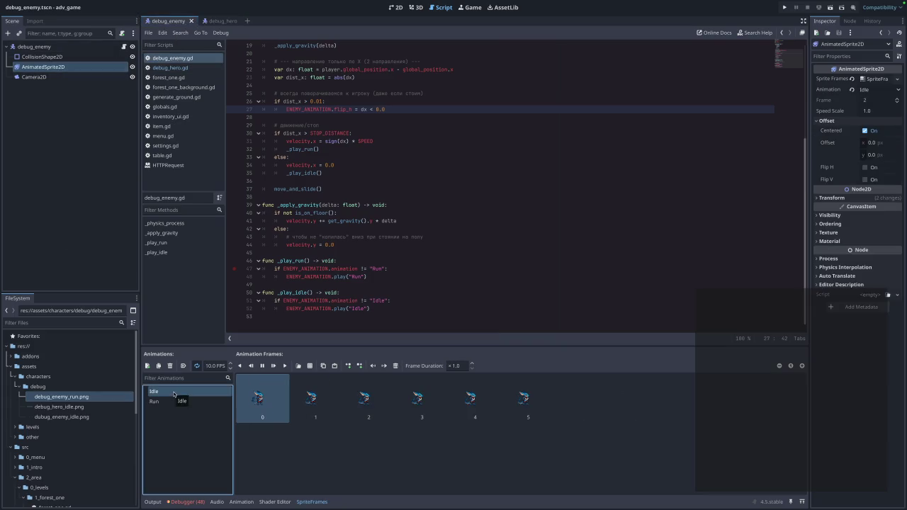
click(166, 398)
click(167, 394)
scroll(411, 272, up, 1)
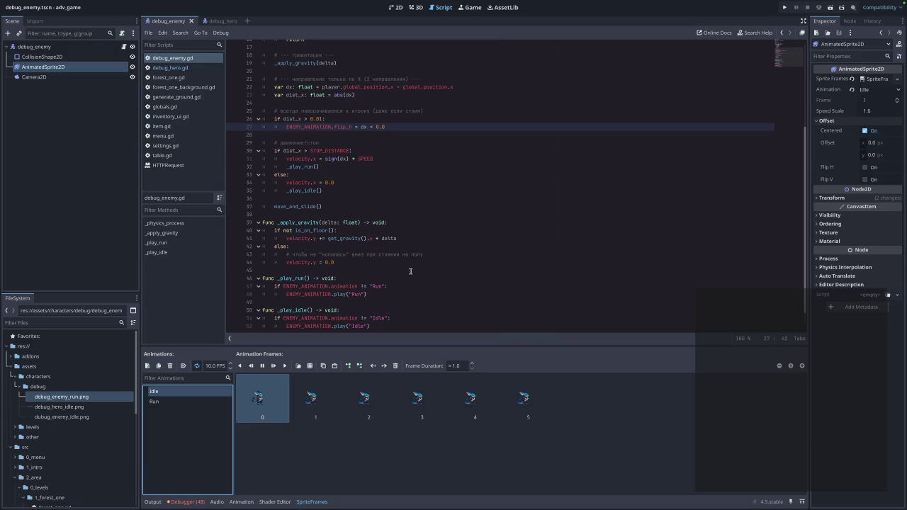
scroll(410, 272, up, 5)
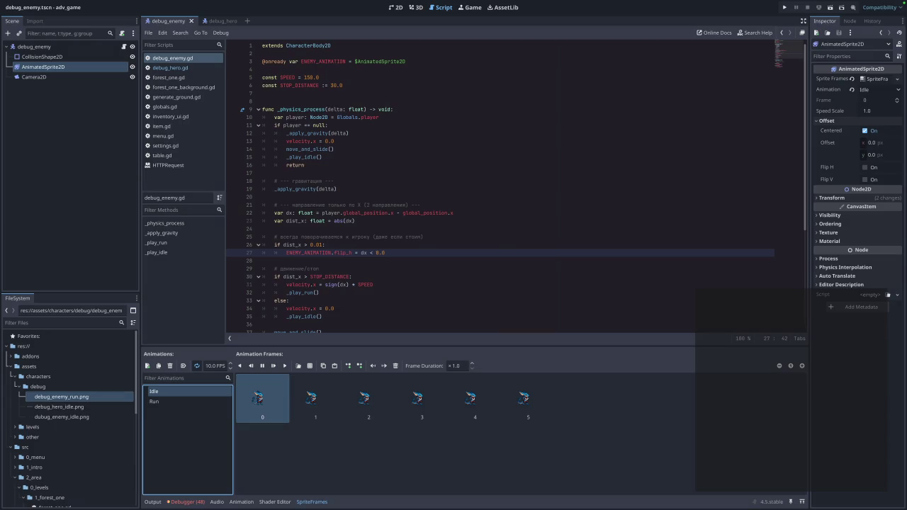
Change STOP_DISTANCE on line 6 from 30.0 to 50.0 and launch the game
click(394, 285)
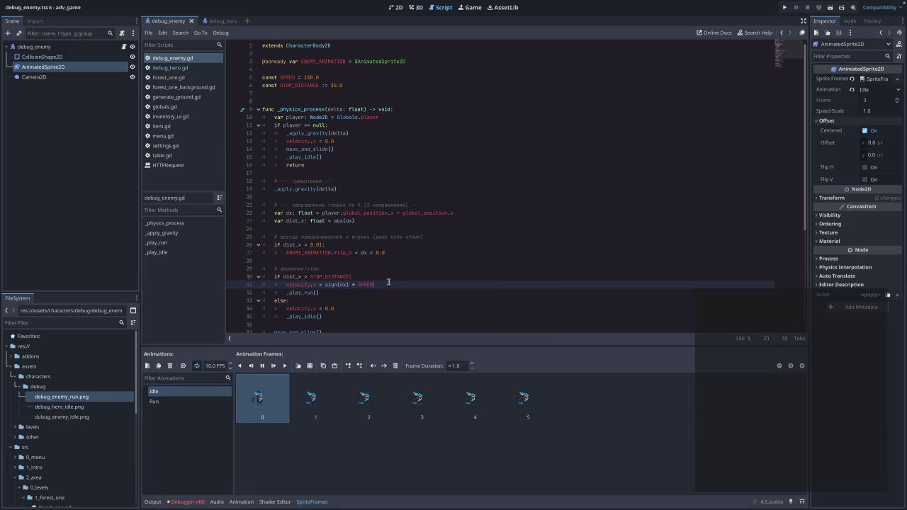
scroll(403, 295, down, 3)
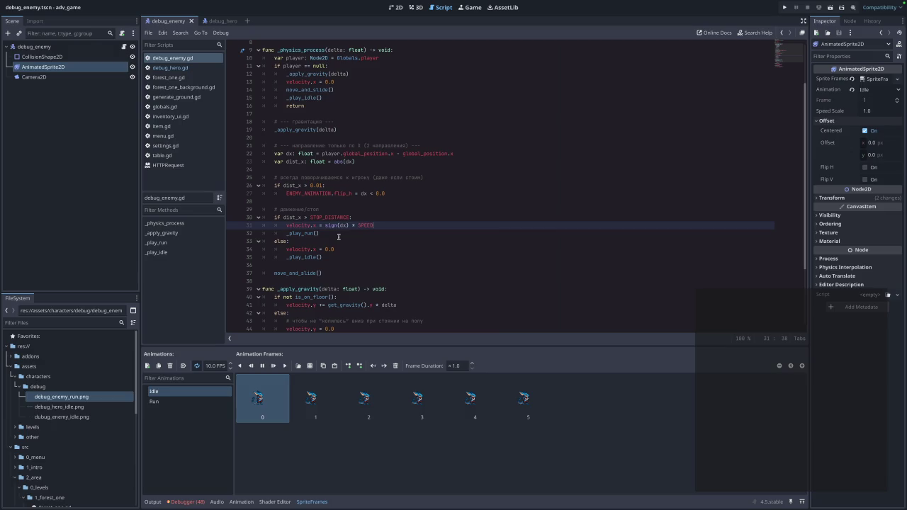
click(326, 217)
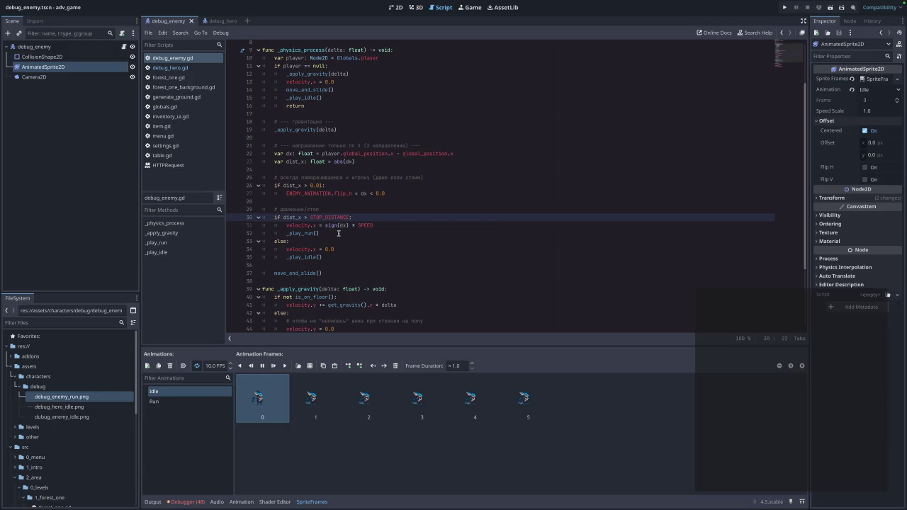
scroll(354, 144, up, 3)
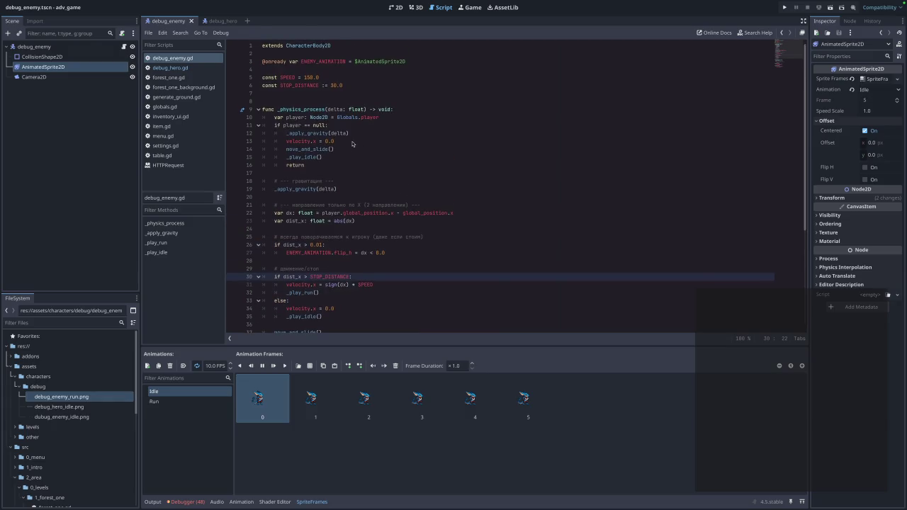
click(330, 85)
key(BackSpace)
text(5)
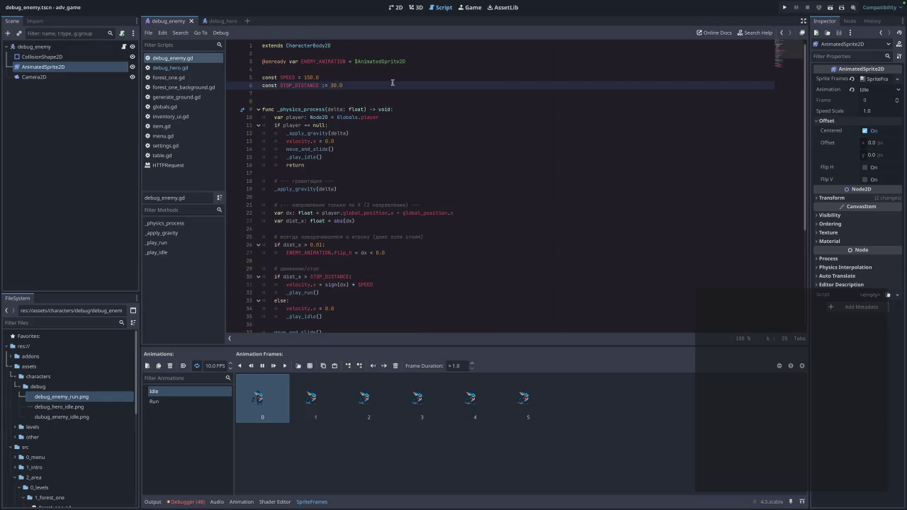
click(496, 168)
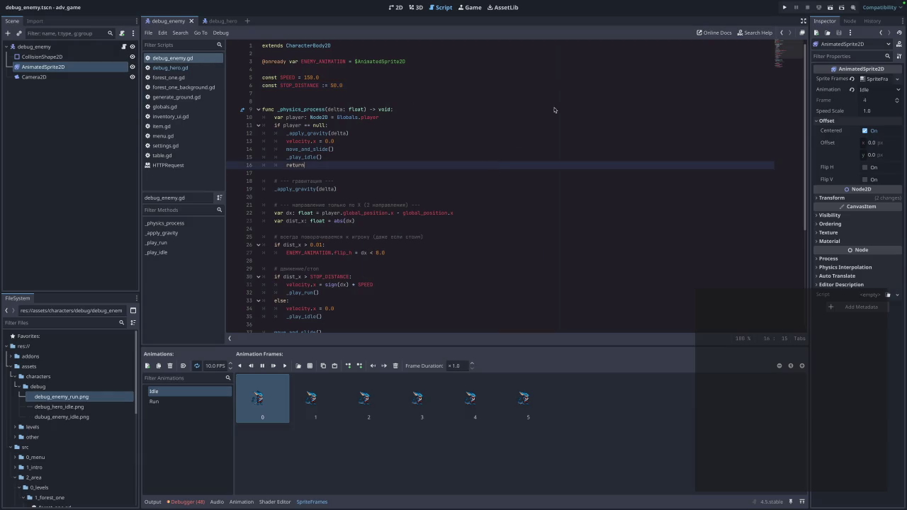
click(784, 7)
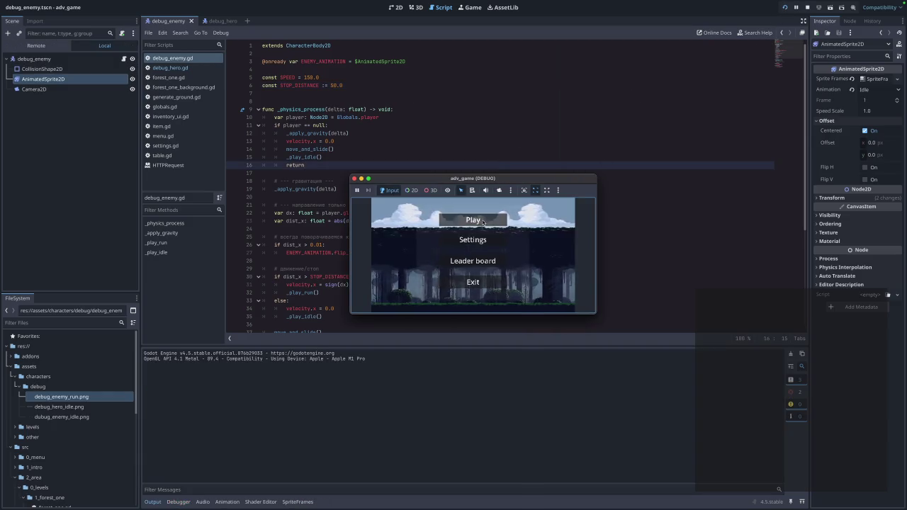
Play the forest level to watch the enemy with STOP_DISTANCE 50.0, then close the game
click(483, 222)
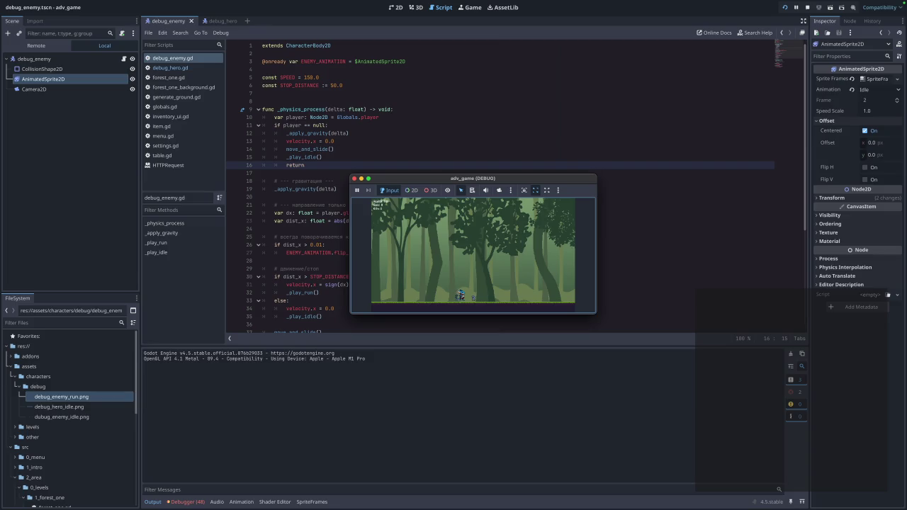
click(354, 178)
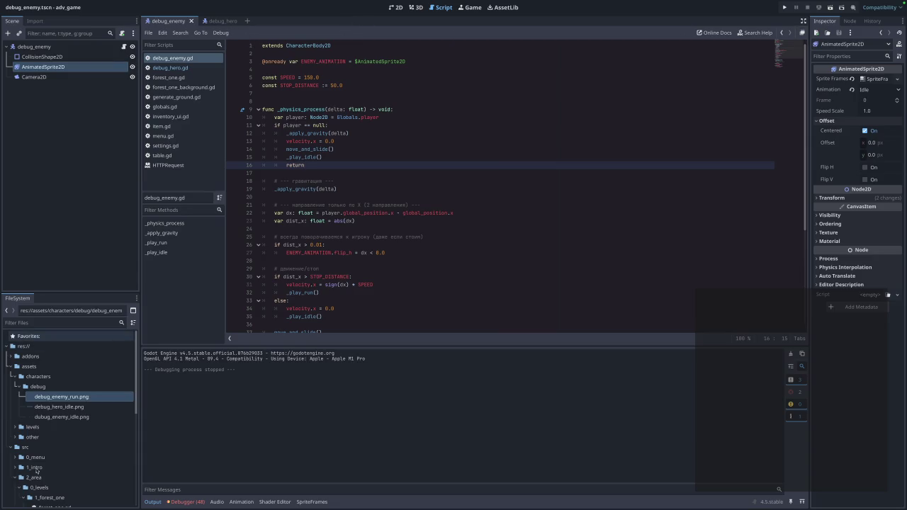
Open the forest_one.tscn level in the 2D view
scroll(39, 447, down, 5)
scroll(67, 473, up, 5)
double_click(57, 420)
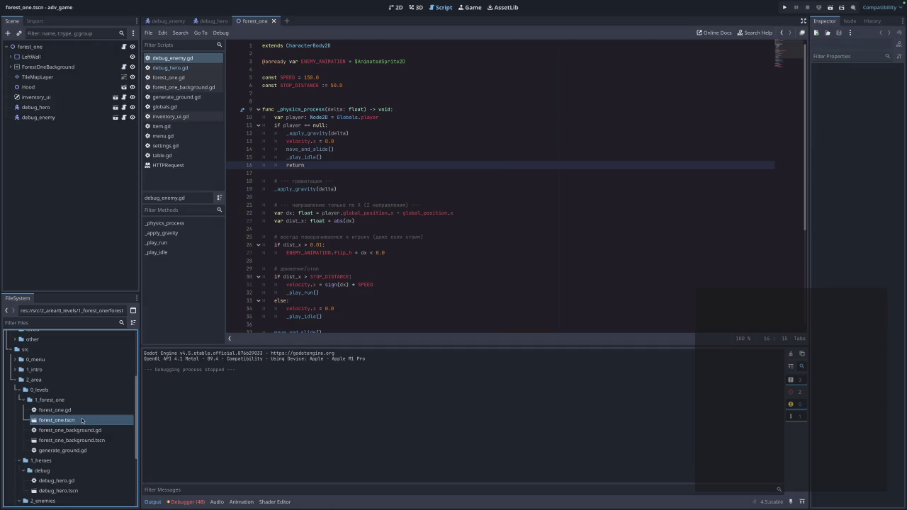
click(396, 7)
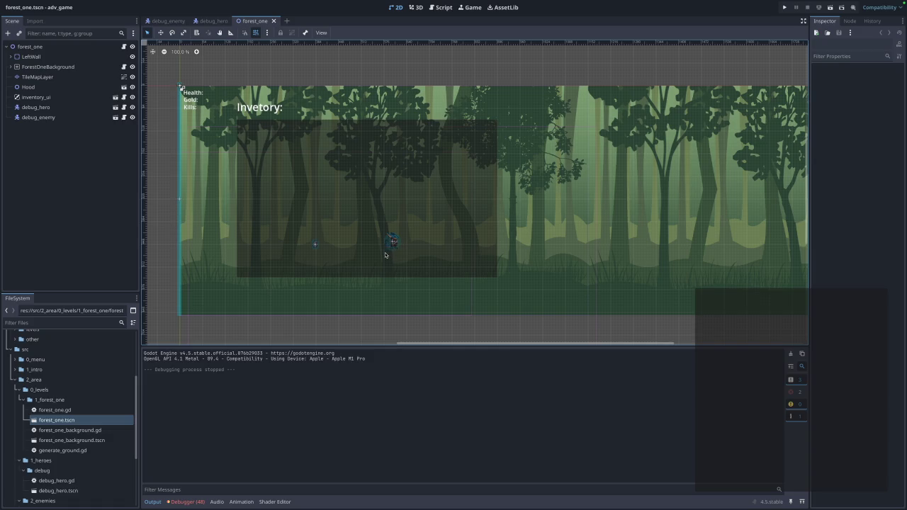
Drag debug_hero to (64, 408) and debug_enemy to (520, 600) onto the ground, then test-run
click(315, 246)
drag(314, 246, 314, 294)
mouse_move(394, 241)
mouse_down()
mouse_move(499, 288)
mouse_move(551, 288)
mouse_move(537, 282)
mouse_move(528, 298)
mouse_move(365, 300)
mouse_up()
click(365, 299)
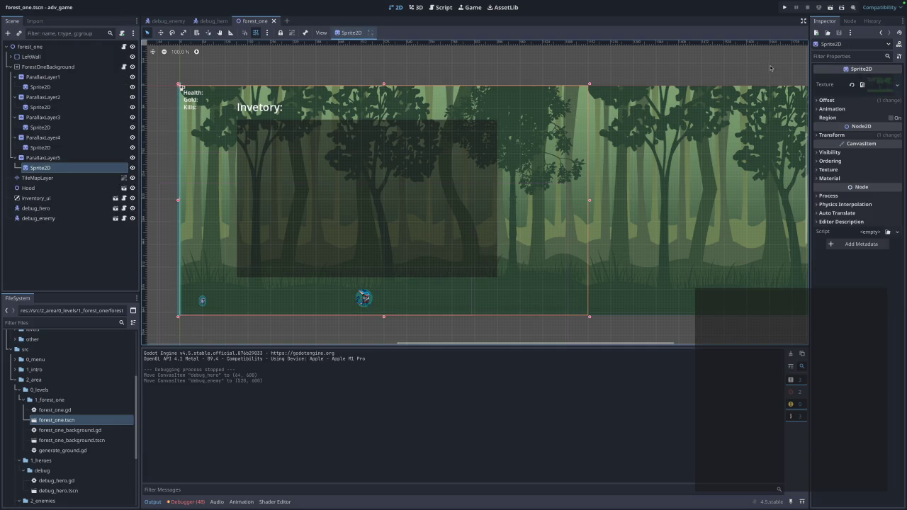
click(785, 7)
Play the level, walking the hero left and right with arrow keys, then stop and close forest_one
click(492, 222)
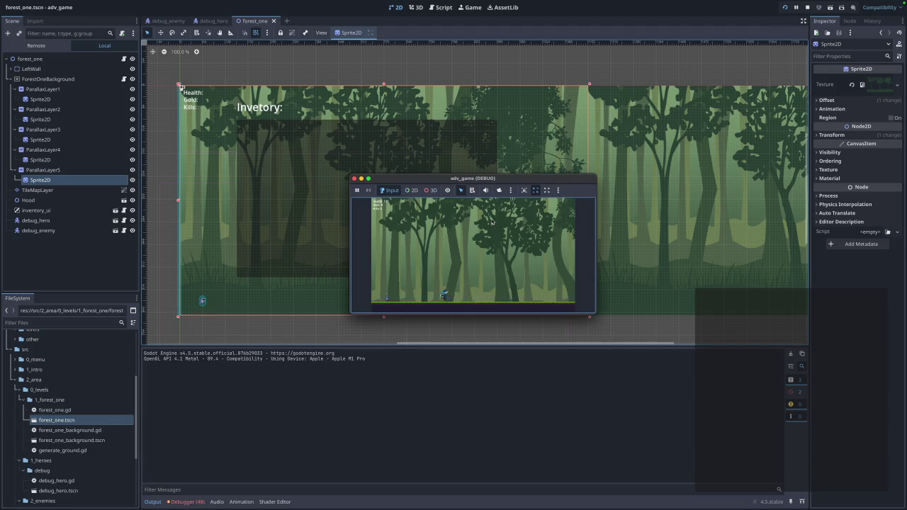
key(Left)
key(Right)
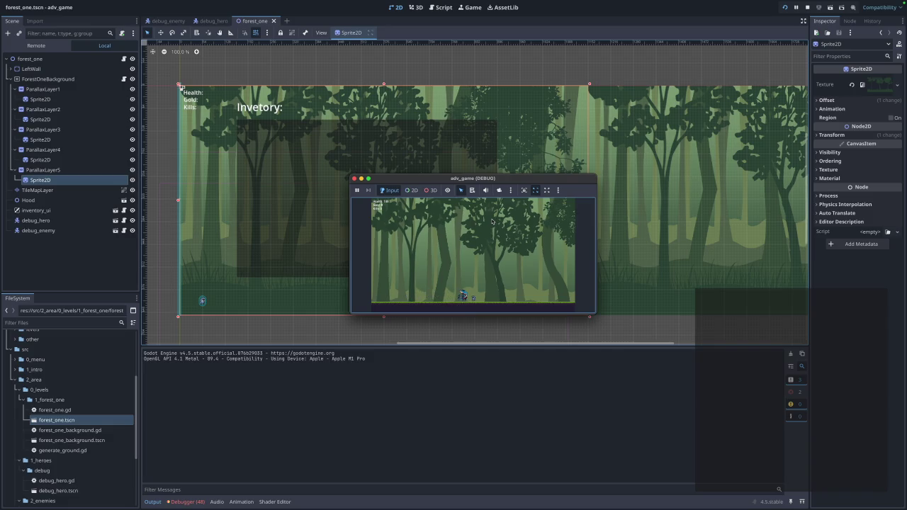
key(Right)
key(Left)
key(Left)
key(Right)
key(Right)
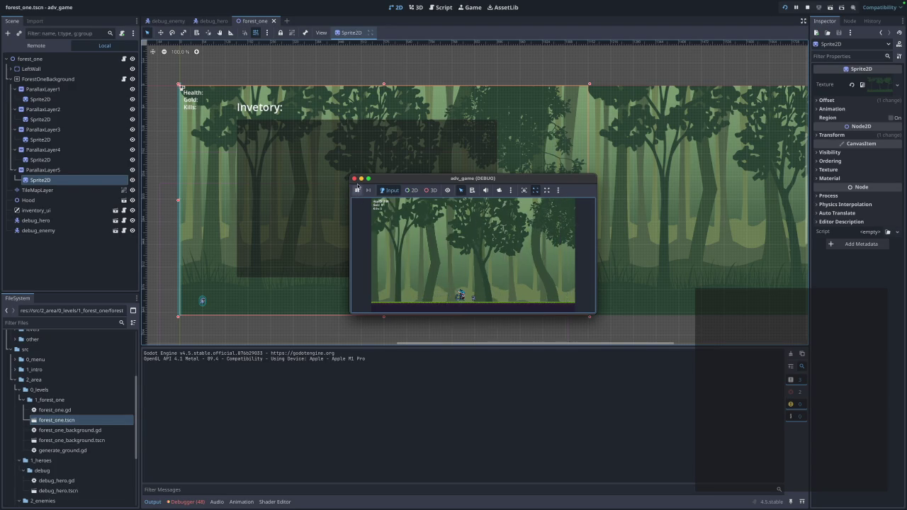
click(355, 178)
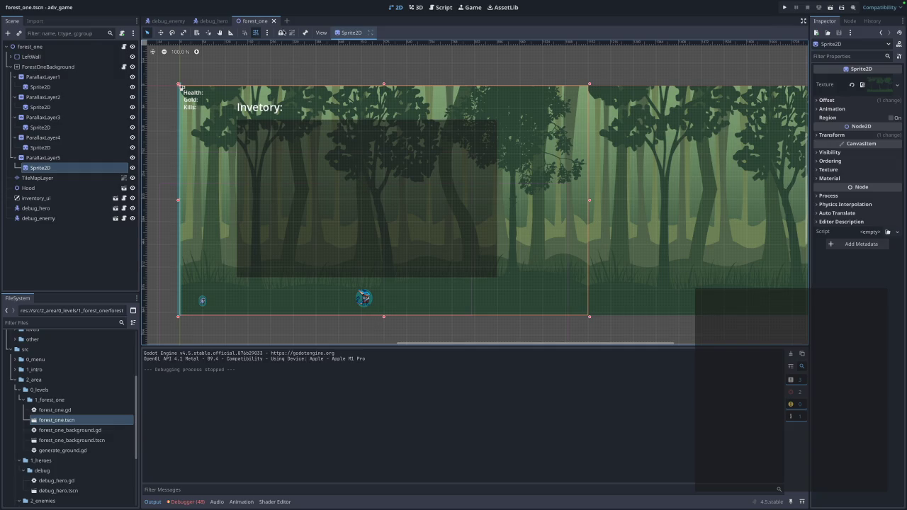
click(274, 21)
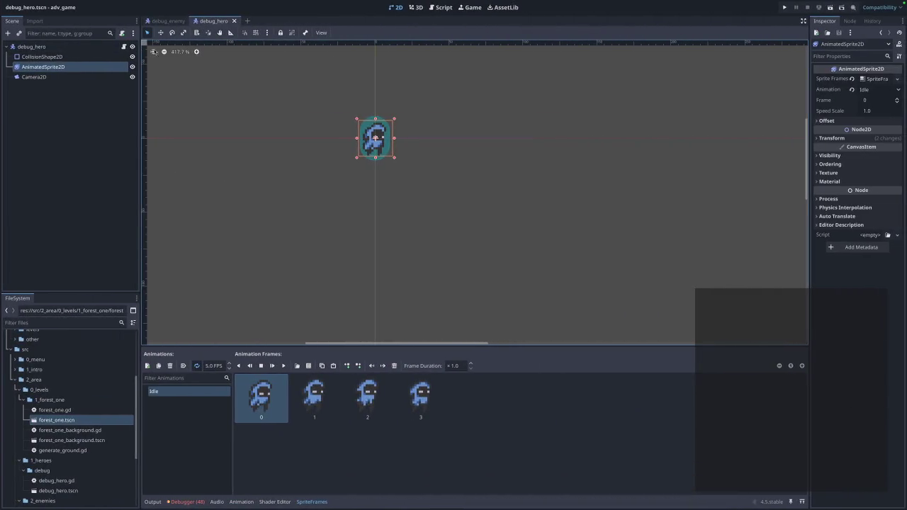
Switch to the Script editor and select all of debug_enemy.gd's code
click(441, 7)
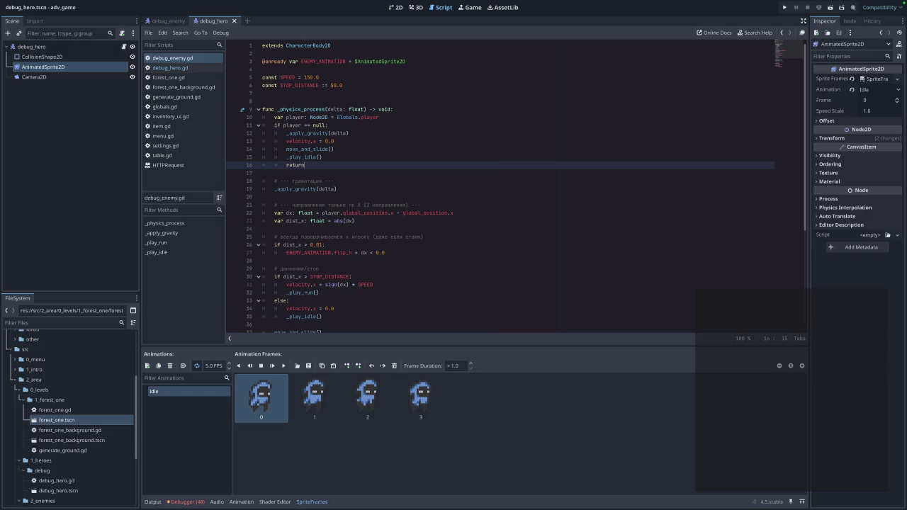
scroll(303, 260, down, 6)
mouse_move(385, 306)
mouse_down()
mouse_move(298, 259)
mouse_move(255, 43)
mouse_move(245, 115)
mouse_move(243, 80)
mouse_up()
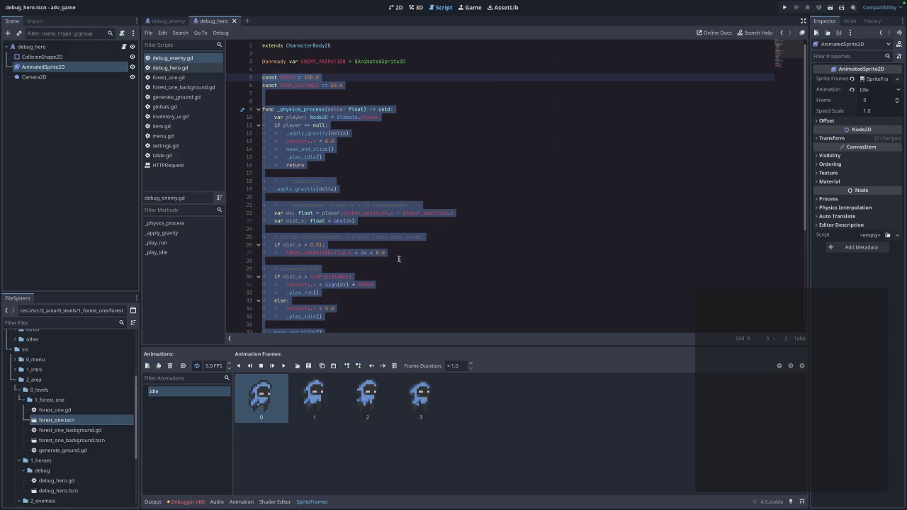
click(388, 285)
scroll(387, 285, down, 6)
click(395, 309)
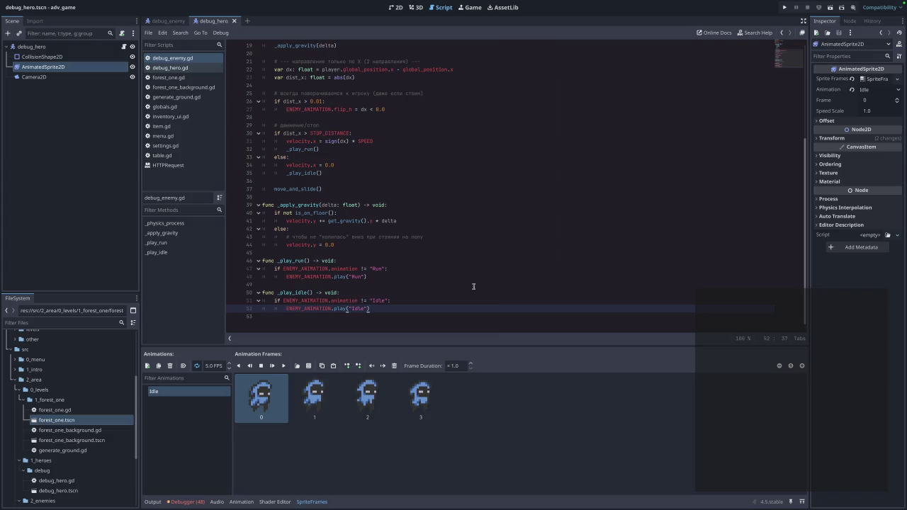
mouse_move(373, 317)
mouse_down()
mouse_move(393, 317)
mouse_move(176, 2)
mouse_up()
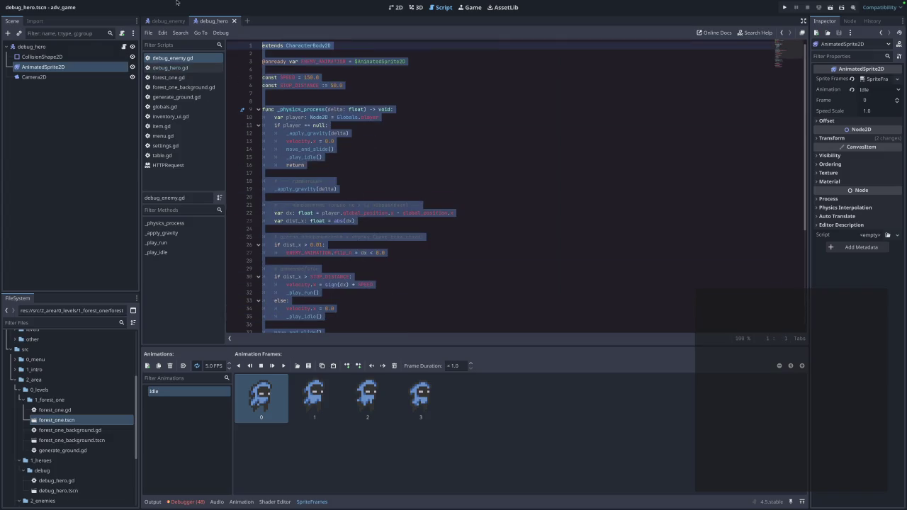
Paste the IDLE/RUN state-machine code over debug_enemy.gd and save it
text(extends CharacterBody2D  enum State { 	IDLE, 	RUN }  @export var speed: float = 150.0 @export var stop_distance_x: float = 50.0  @onready var anim: AnimatedSprite2D = $AnimatedSprite2D  var state: State = State.IDLE   func _physics_process(delta: float) -> void: 	_apply_gravity(delta)  	var player := Globals.player 	if player != null: 		_update_movement(player) 	else: 		velocity.x = 0.0  	move_and_slide() 	_update_animation()   func _update_movement(player: Node2D) -> void: 	var dx: float = player.global_position.x - global_position.x 	var dist_x: float = abs(dx)  	# поворот 	if abs(dx) > 0.01: 		anim.flip_h = dx < 0.0  	if dist_x > stop_distance_x: 		velocity.x = sign(dx) * speed 		state = State.RUN 	else: 		velocity.x = 0.0 		state = State.IDLE   func _update_animation() -> void: 	match state: 		State.RUN: 			_play_if_not("Run") 		State.IDLE: 			_play_if_not("Idle")   func _play_if_not(name: StringName) -> void: 	if anim.animation != name: 		anim.play(name)   func _apply_gravity(delta: float) -> void: 	if is_on_floor(): 		velocity.y = 0.0 	else: 		velocity.y += get_gravity().y * delta)
scroll(446, 133, up, 10)
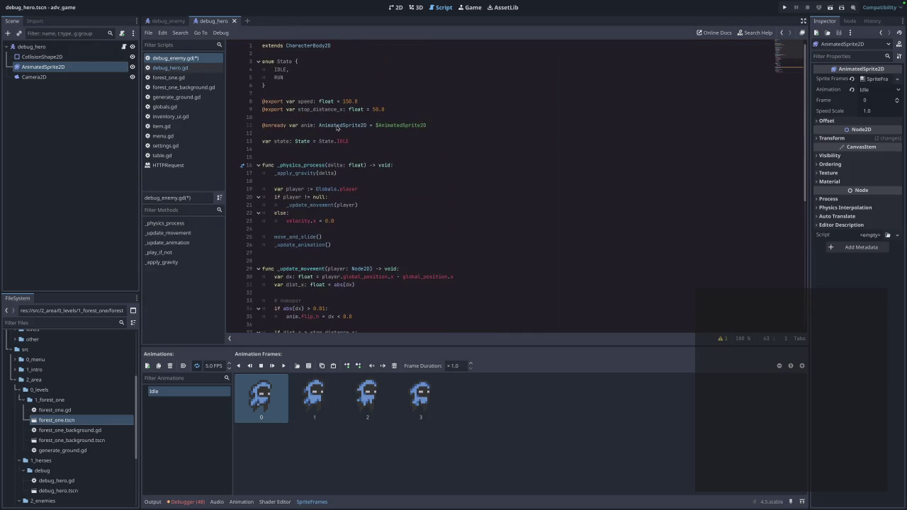
click(489, 200)
key(ctrl+s)
Look over the new _update_movement and _update_animation code, then run the game
scroll(389, 239, down, 3)
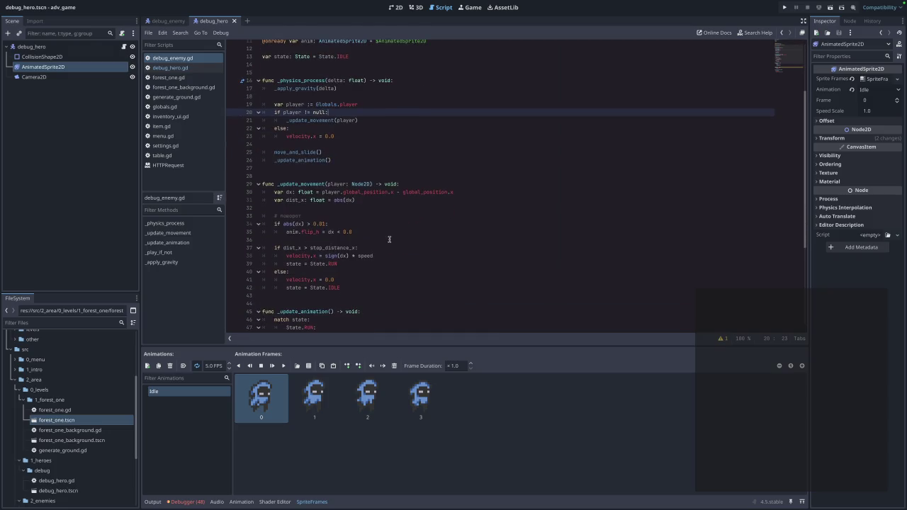
scroll(384, 239, down, 1)
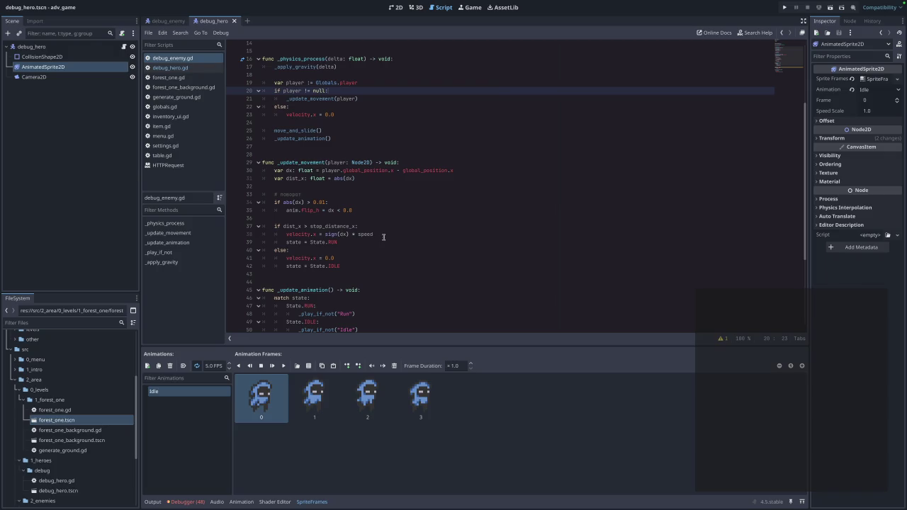
scroll(384, 237, down, 5)
click(429, 261)
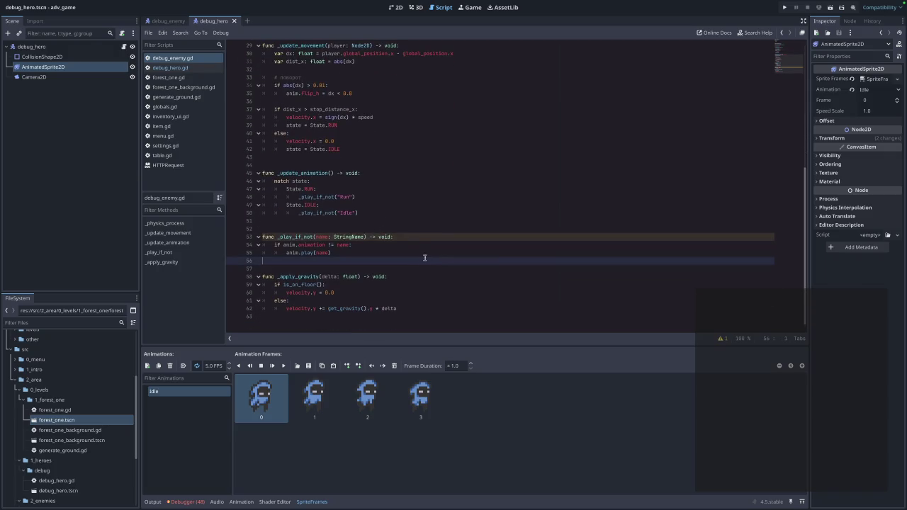
scroll(426, 259, up, 2)
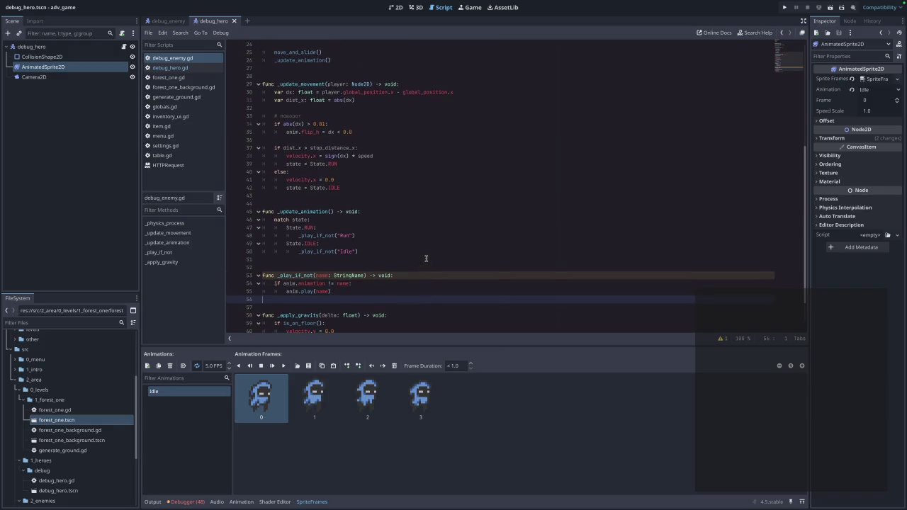
scroll(426, 258, up, 5)
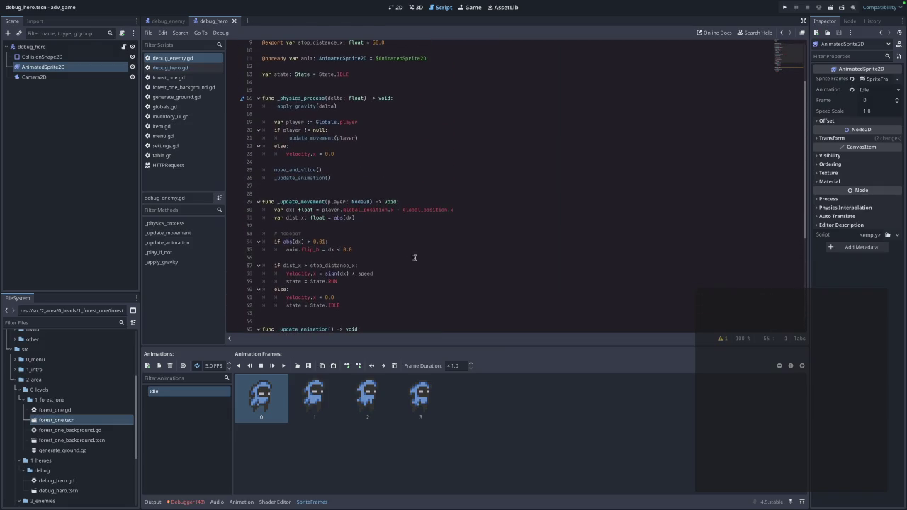
scroll(383, 244, up, 3)
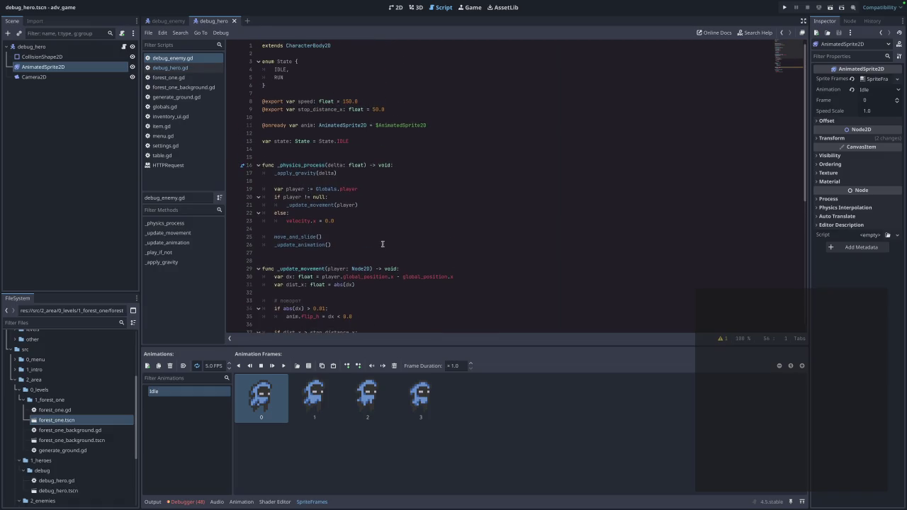
click(784, 7)
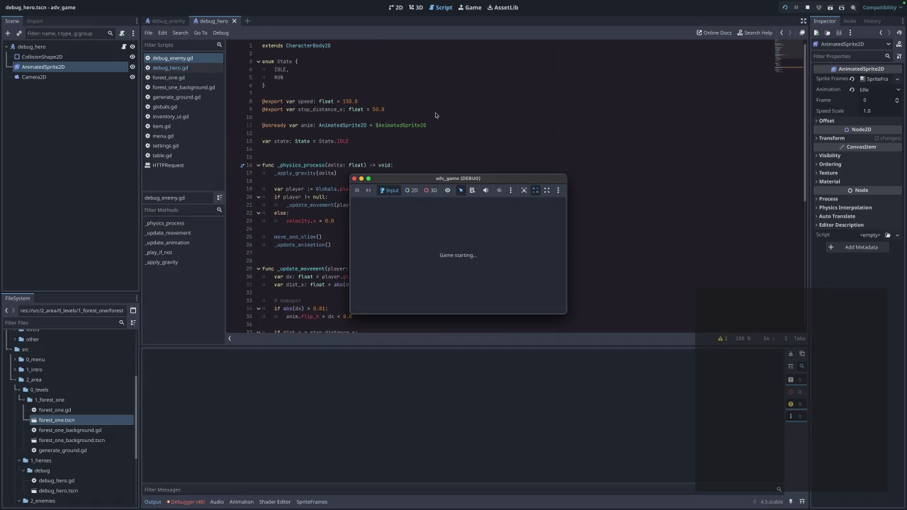
Play the forest level to watch the state-machine enemy, stop it, and return to debug_enemy
click(465, 224)
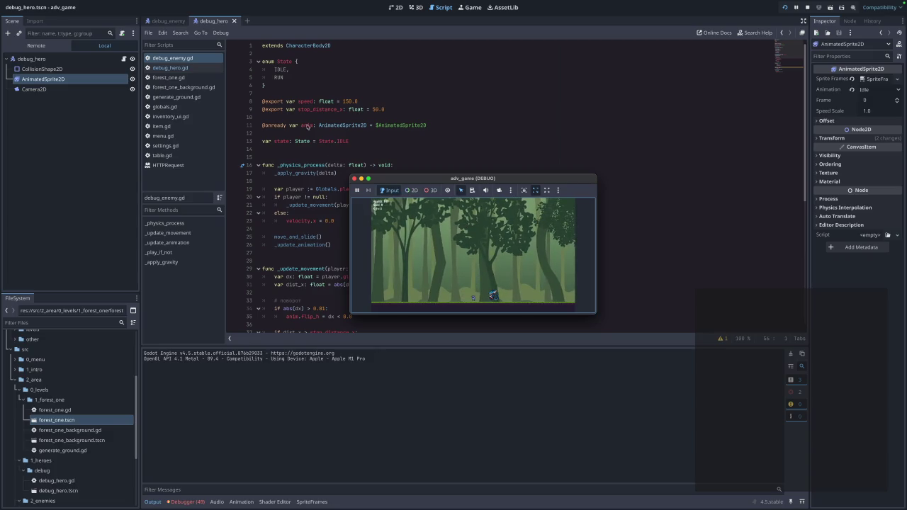
click(352, 179)
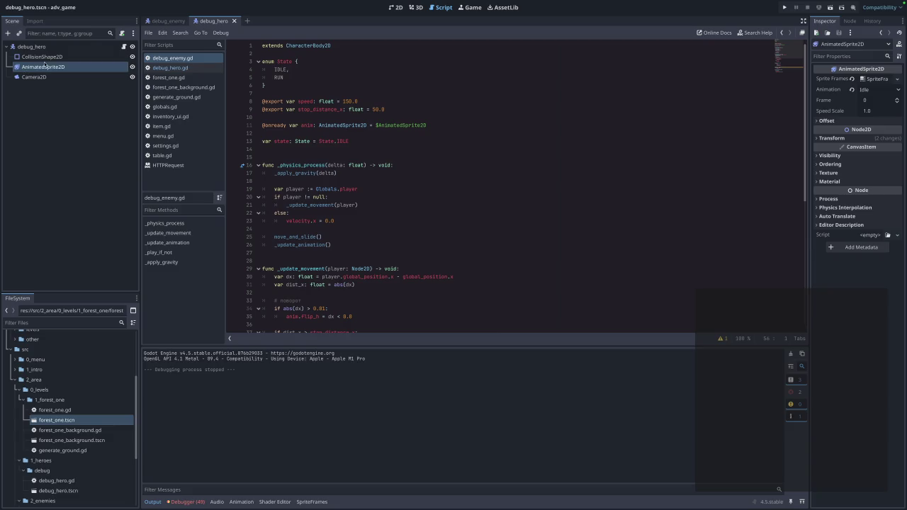
click(187, 23)
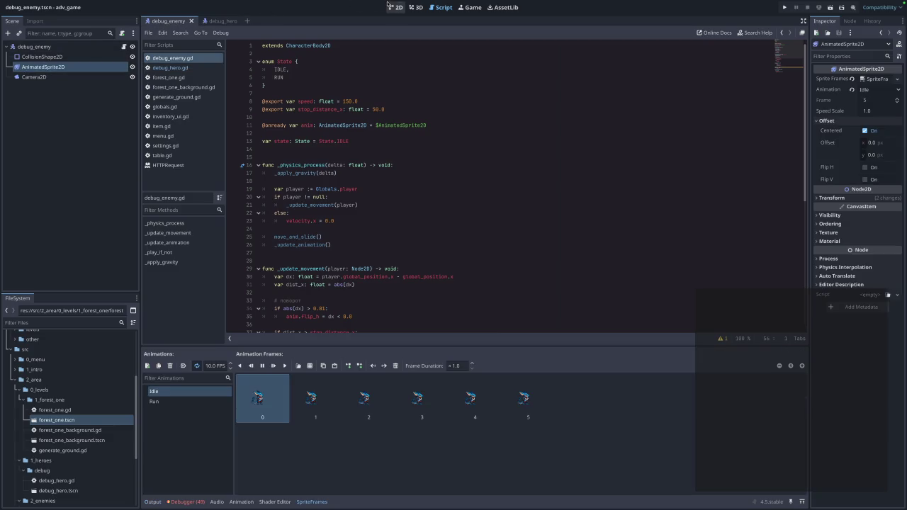
In the 2D view, nudge the enemy's AnimatedSprite2D about (8, 1) px
click(391, 7)
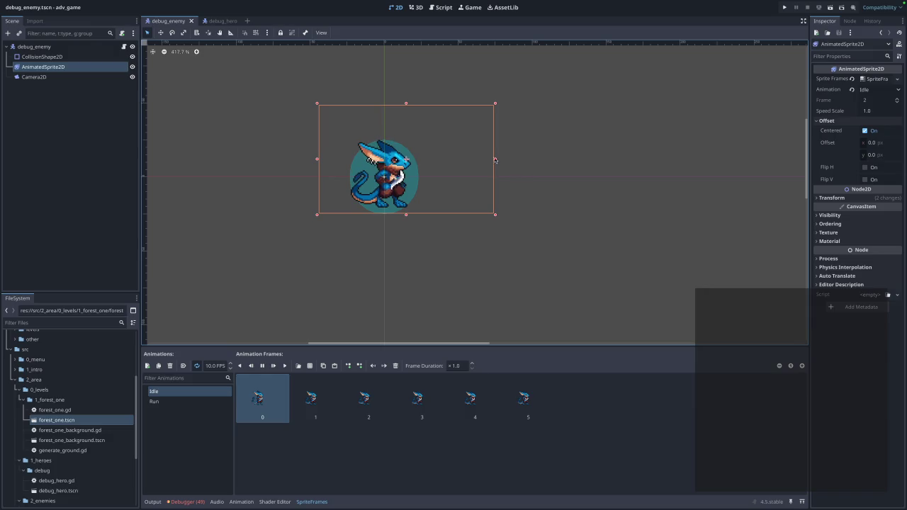
drag(496, 166, 465, 162)
drag(347, 191, 360, 193)
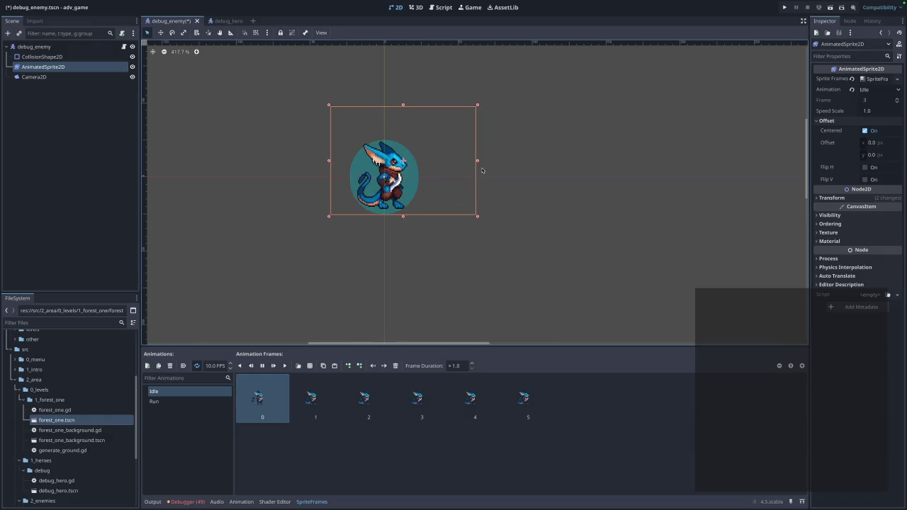
click(424, 267)
click(397, 164)
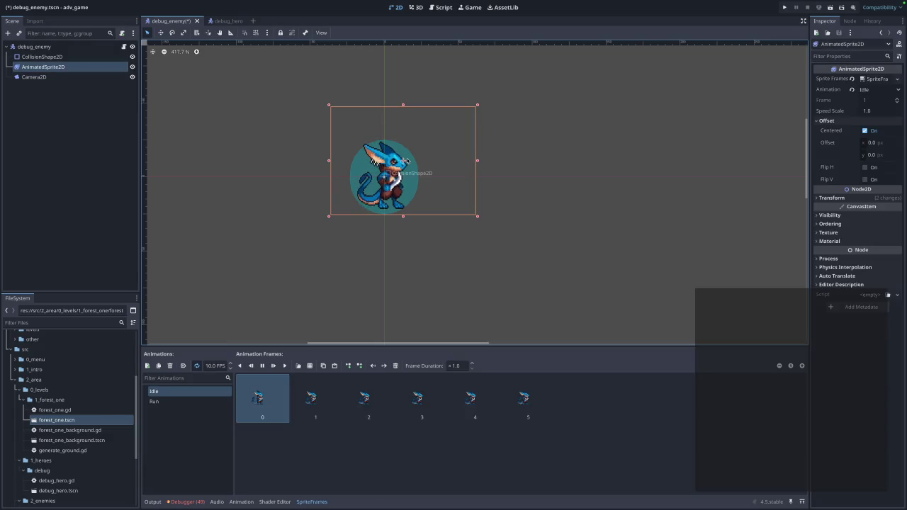
Inspect the enemy's CollisionShape2D, AnimatedSprite2D and Camera2D nodes, then return to debug_hero
click(42, 57)
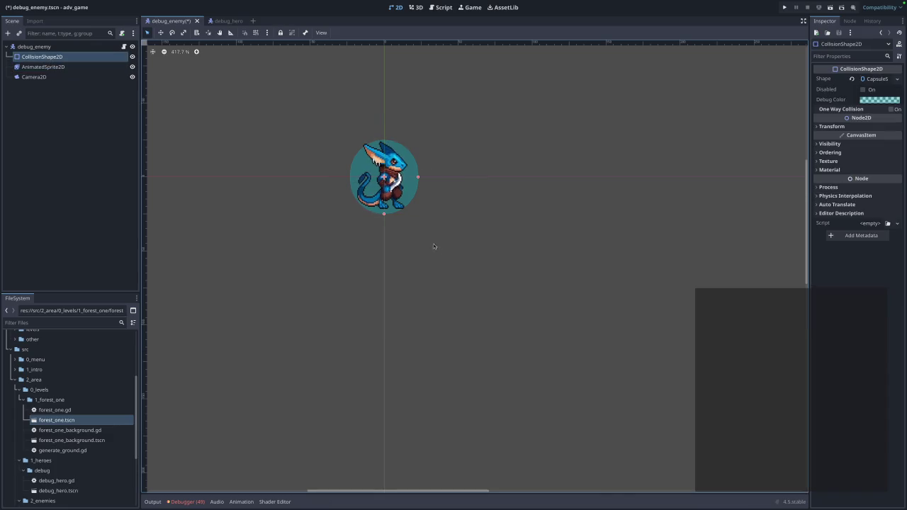
click(63, 68)
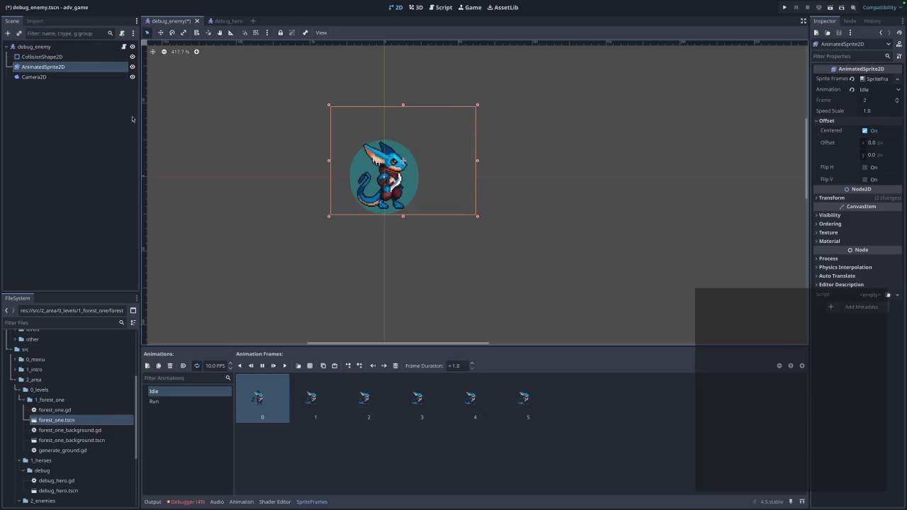
click(37, 78)
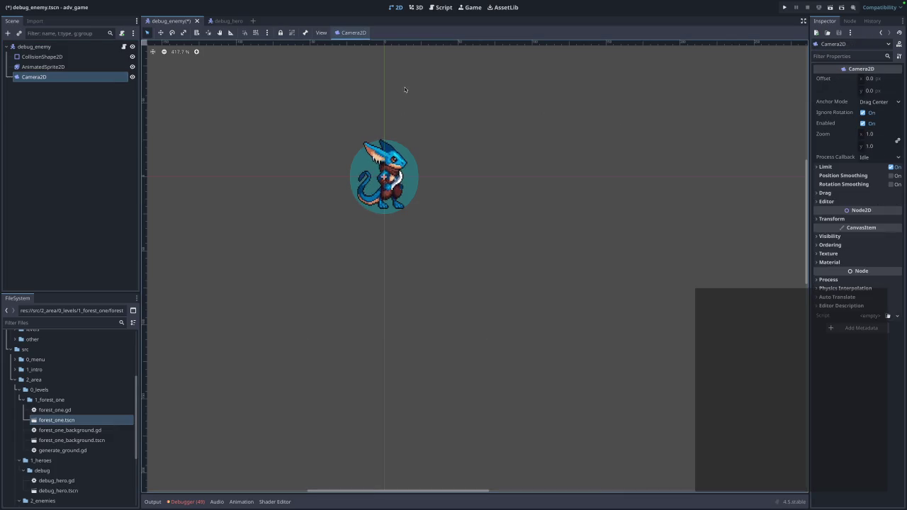
click(224, 21)
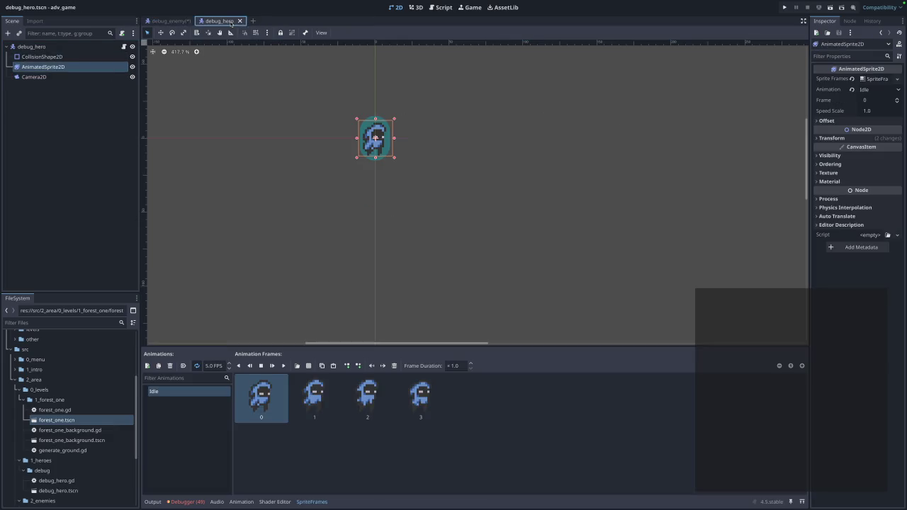
Compare against the enemy scene, then scale the hero's AnimatedSprite2D up larger
click(28, 80)
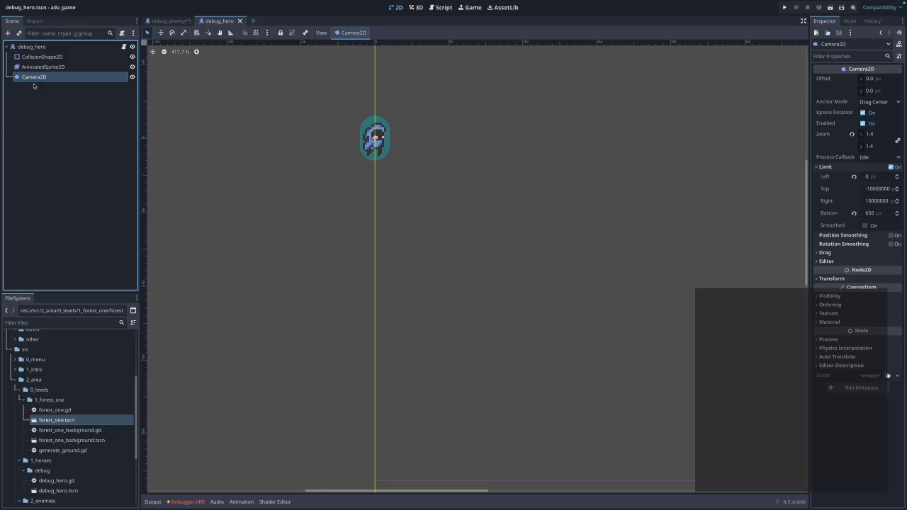
click(168, 21)
click(221, 21)
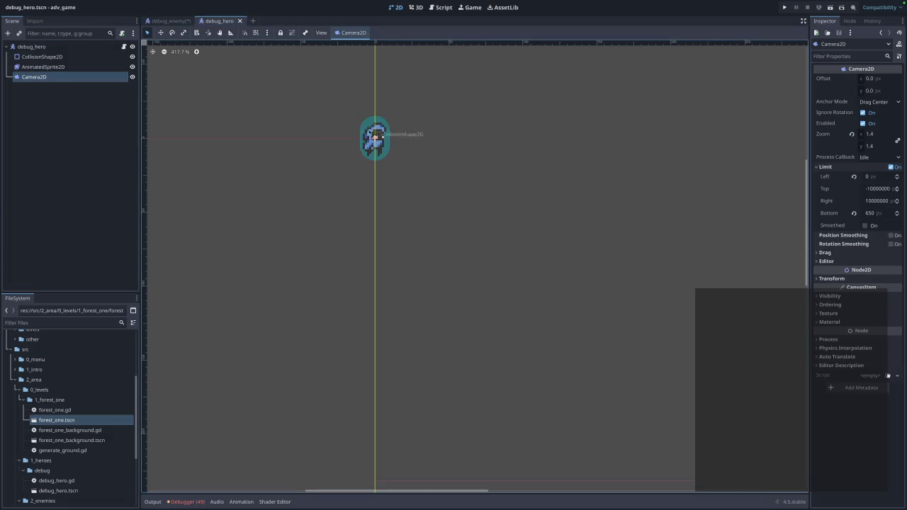
drag(368, 145, 380, 149)
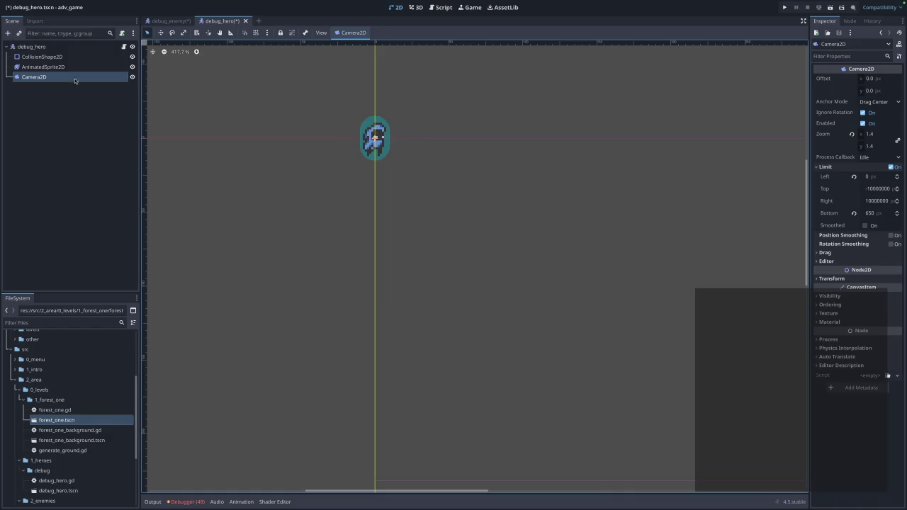
click(42, 57)
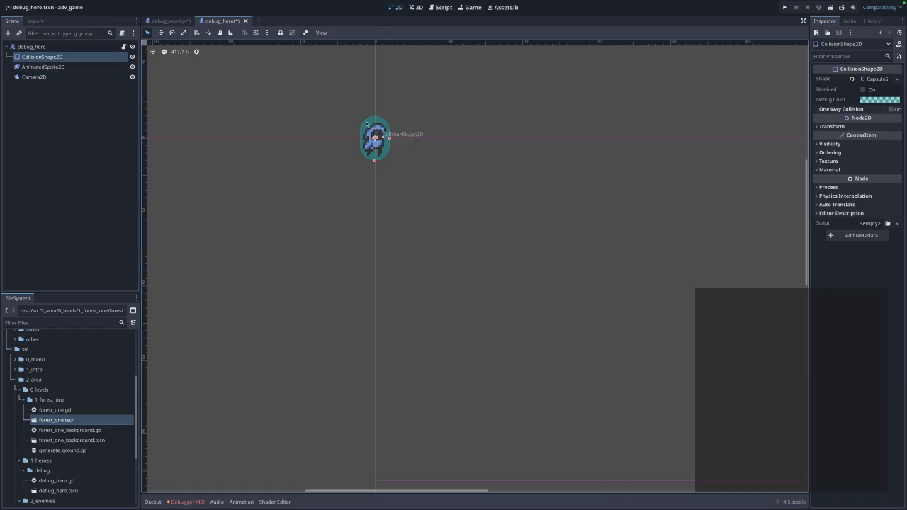
click(42, 67)
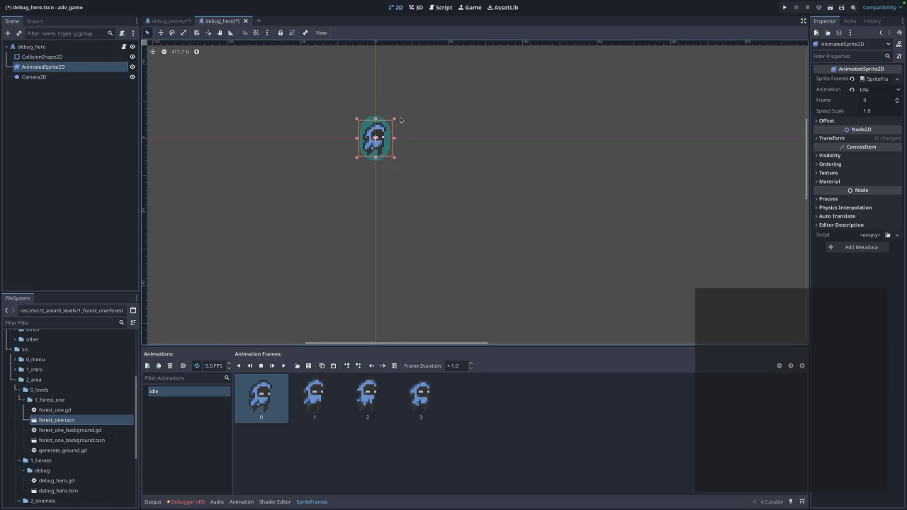
mouse_move(394, 120)
mouse_down()
mouse_move(427, 99)
mouse_move(410, 92)
mouse_move(402, 97)
mouse_move(419, 103)
mouse_move(384, 122)
mouse_up()
Enlarge the hero's collision capsule to cover the bigger sprite
click(376, 146)
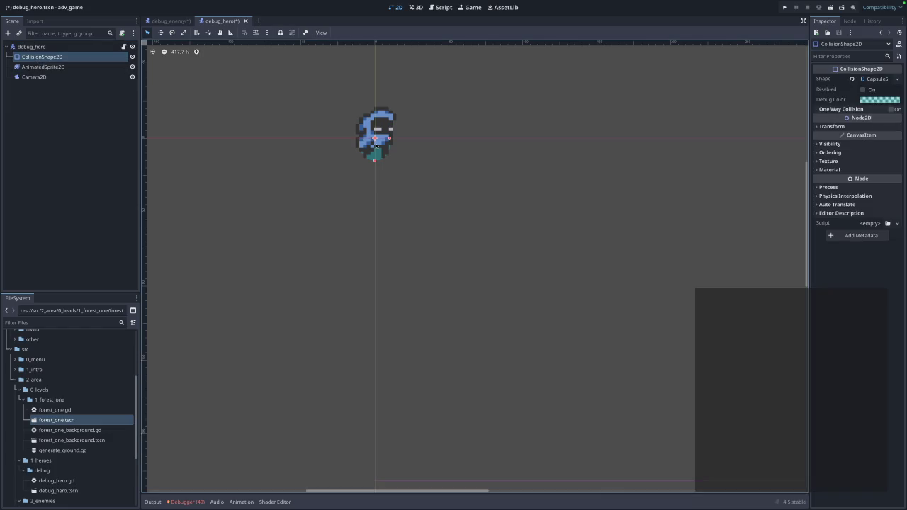
click(374, 153)
click(374, 161)
mouse_move(391, 140)
mouse_down()
mouse_move(411, 140)
mouse_move(396, 138)
mouse_move(383, 157)
mouse_up()
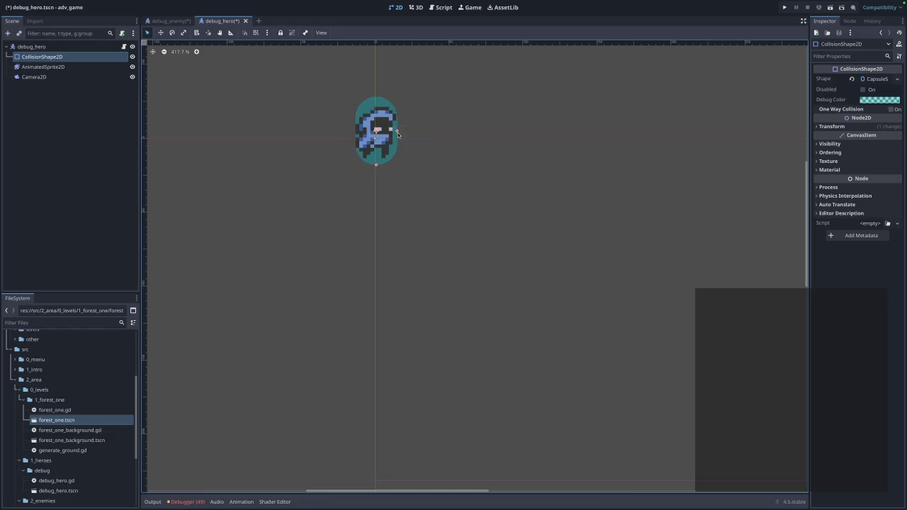
click(628, 152)
Save the hero scene and play-test the forest level, running and jumping past the enemy
key(ctrl+s)
click(784, 8)
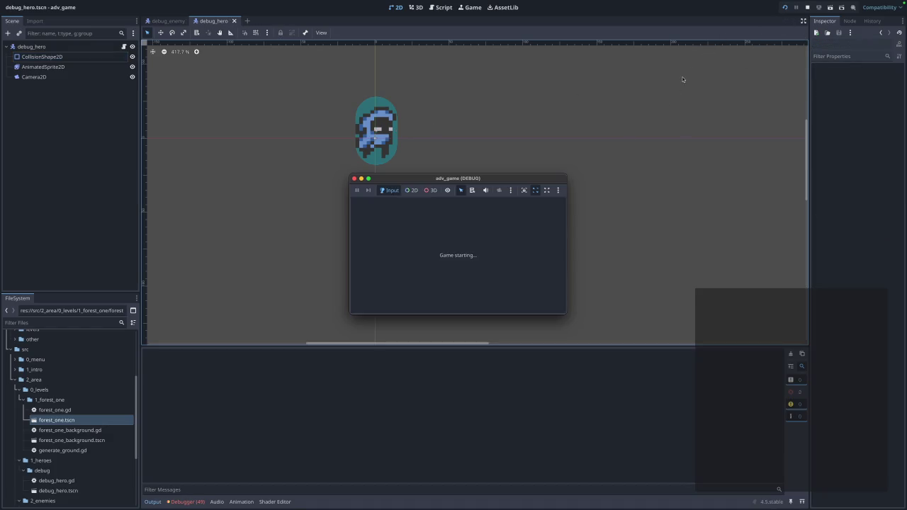
click(468, 223)
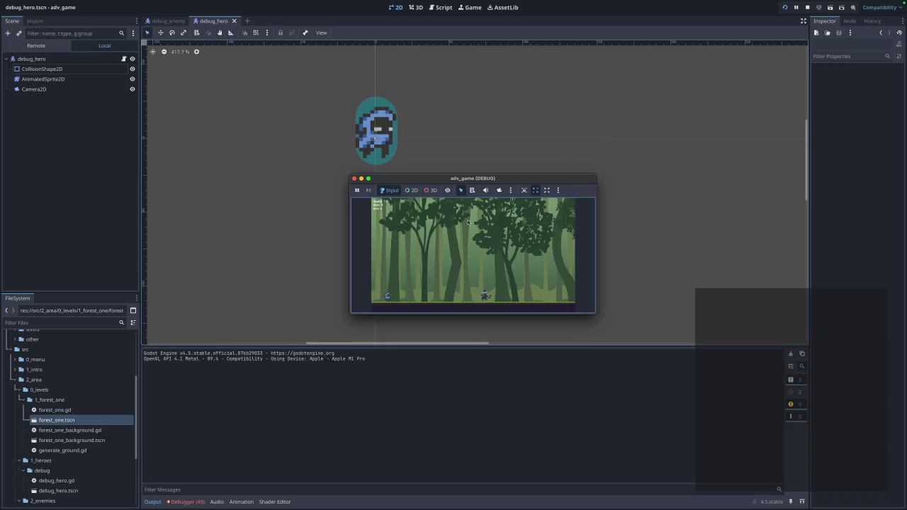
key(space)
key(Right)
key(Right)
key(Right)
key(space)
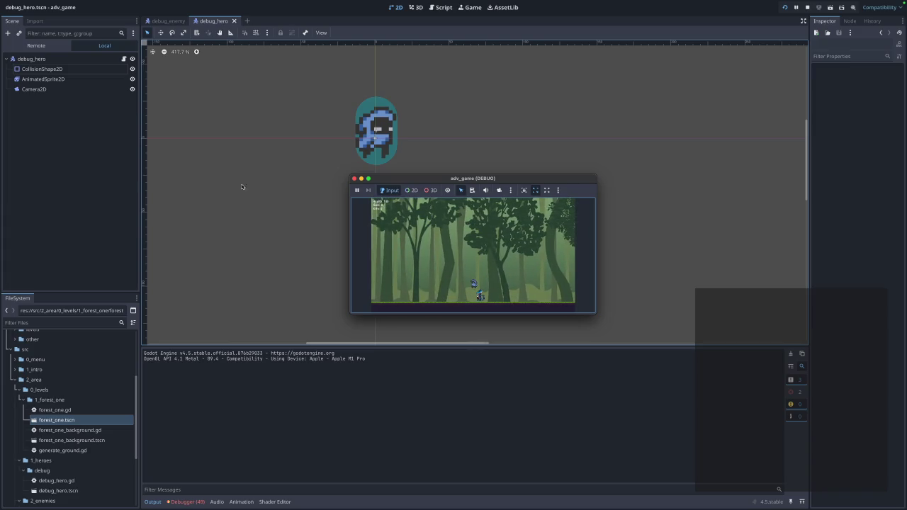
click(355, 178)
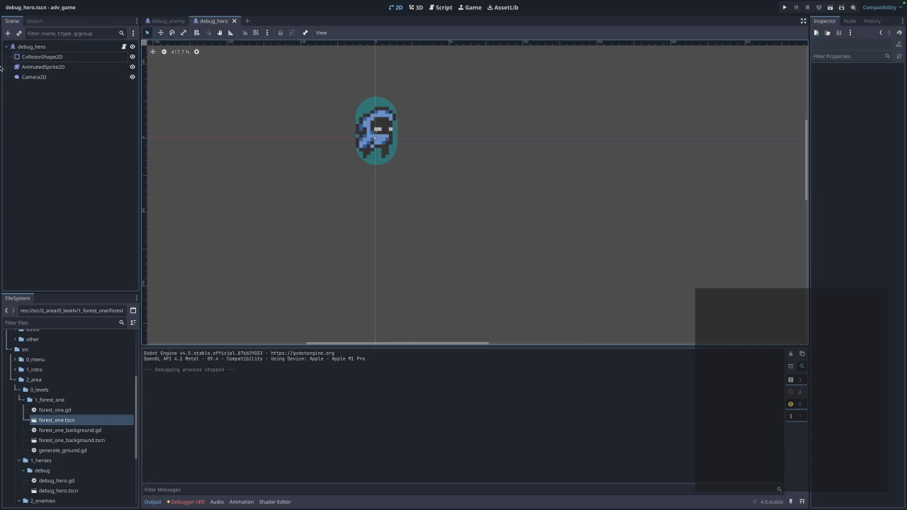
Shorten the hero's collision capsule slightly from the bottom
click(386, 105)
click(378, 101)
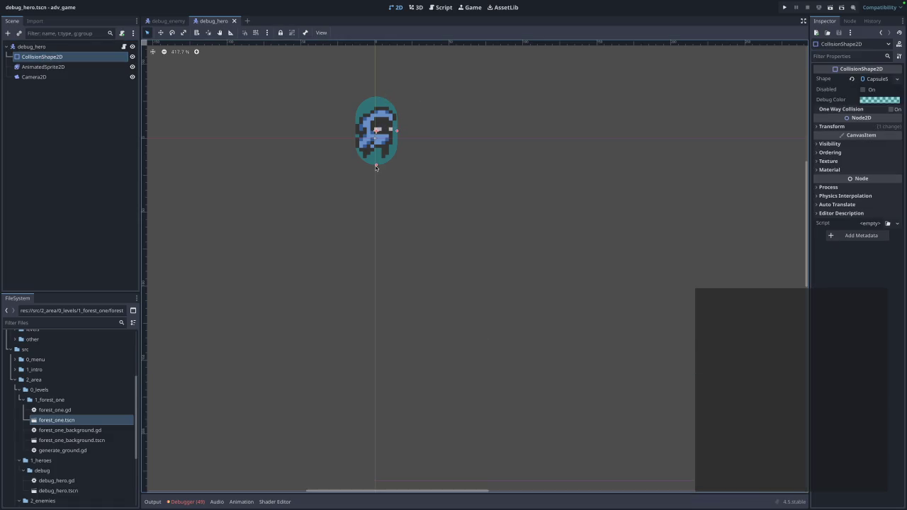
drag(377, 166, 377, 162)
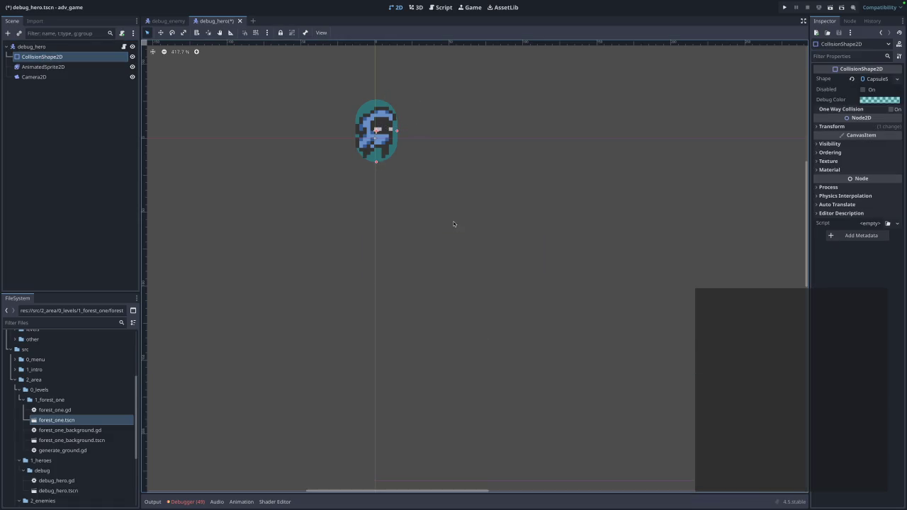
Narrow the debug_enemy collision capsule to hug its sprite and save the scene
click(158, 22)
click(416, 190)
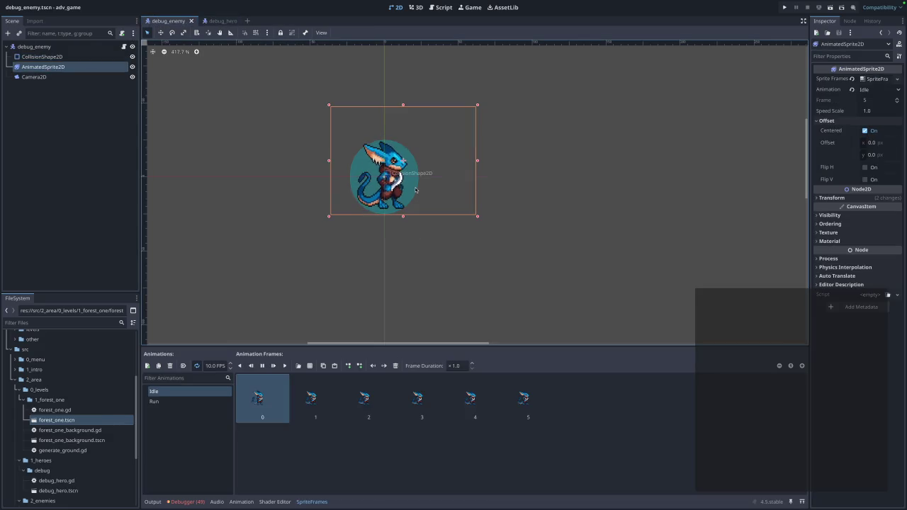
click(42, 57)
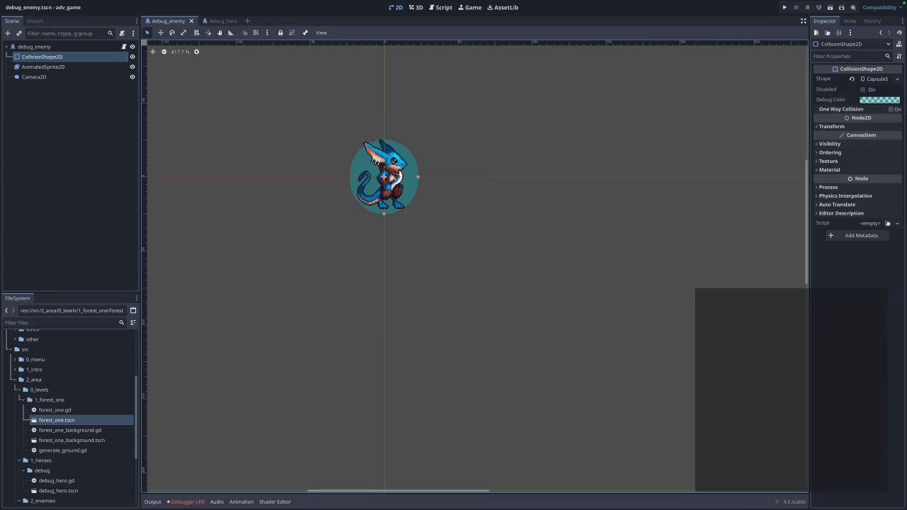
drag(418, 176, 414, 180)
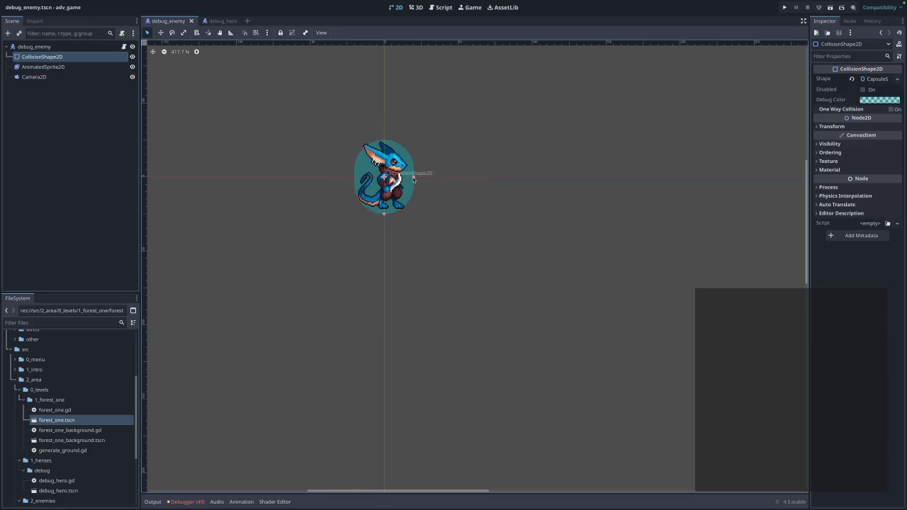
key(ctrl+s)
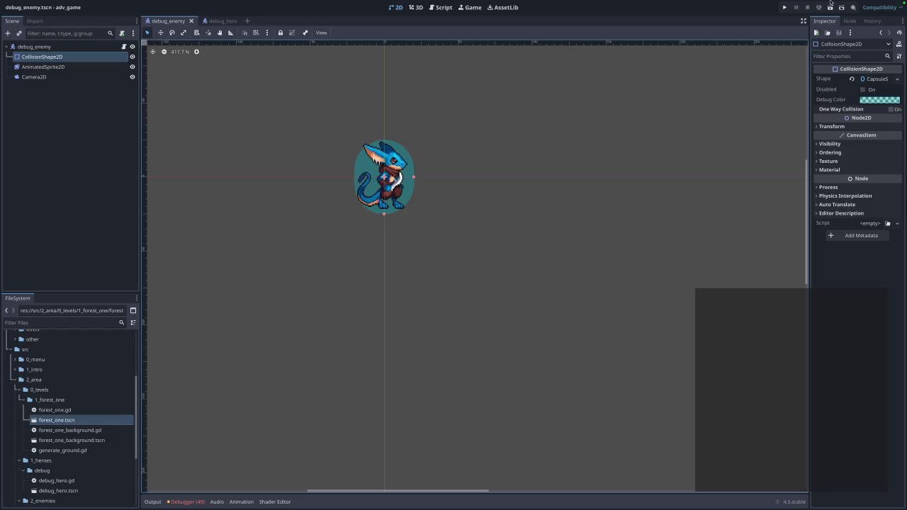
Play-test the forest level with the narrowed enemy capsule, then view the enemy's Run animation frames
click(785, 7)
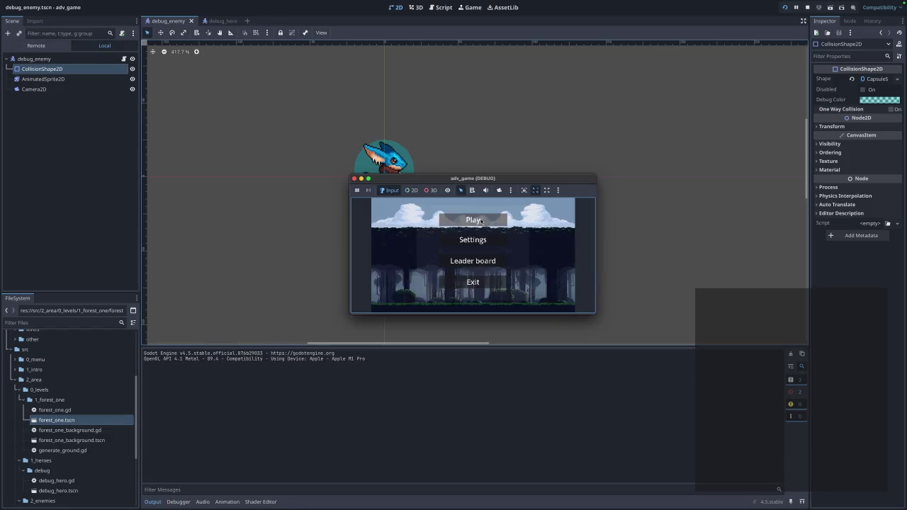
click(482, 220)
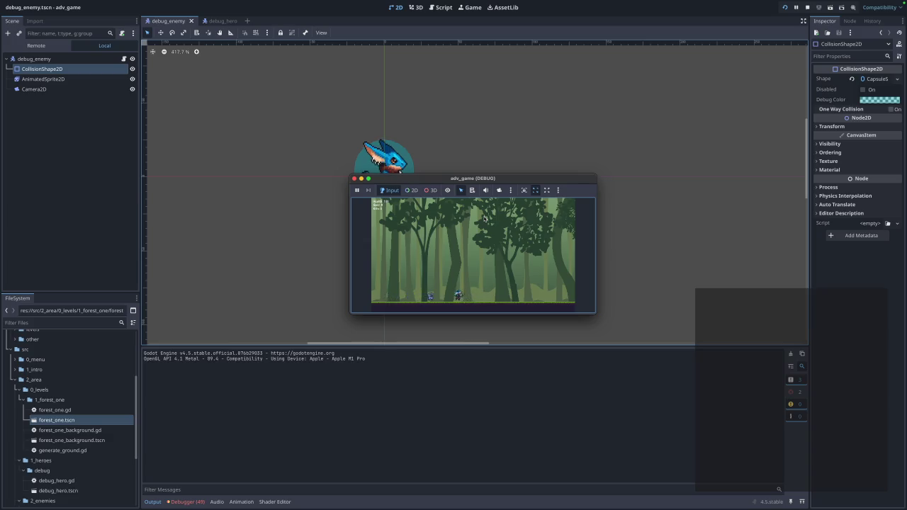
key(Right)
key(Right)
click(354, 178)
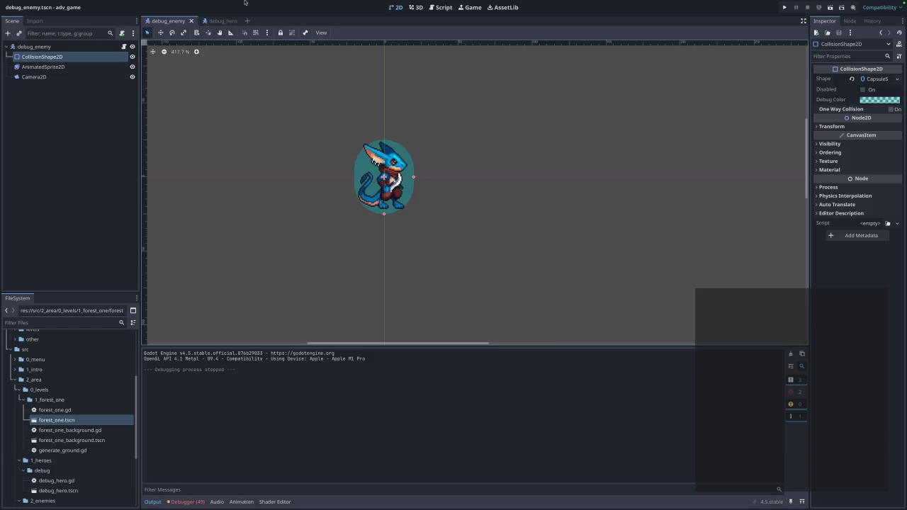
click(43, 67)
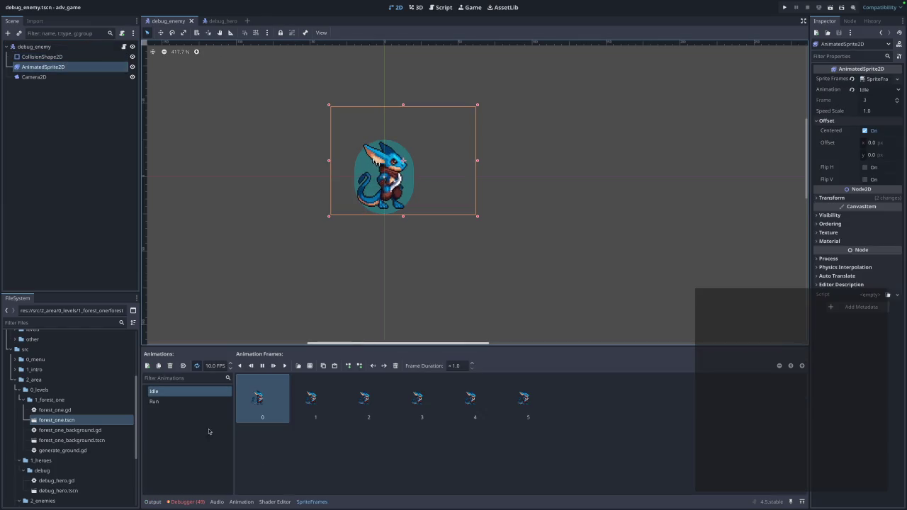
click(206, 401)
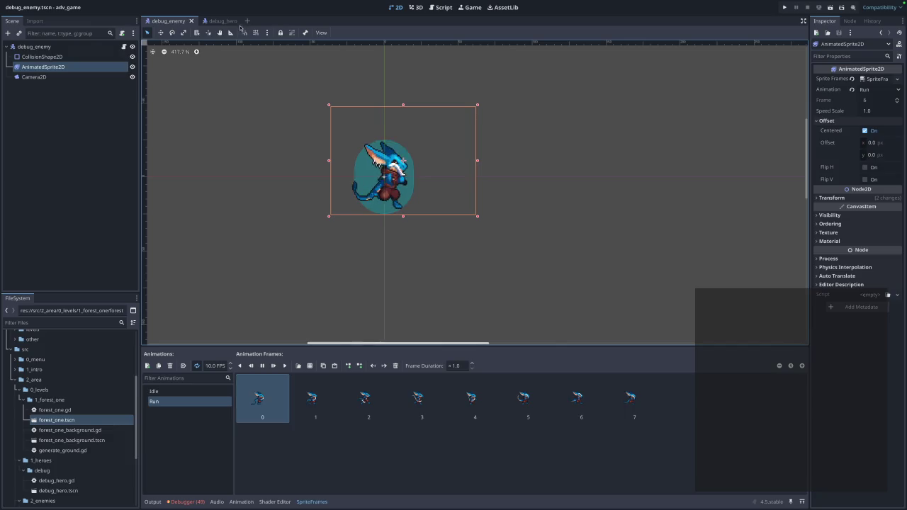
Preview the hero's Idle animation at 10 FPS, then keep it at 5 FPS and save debug_hero
click(224, 20)
click(43, 66)
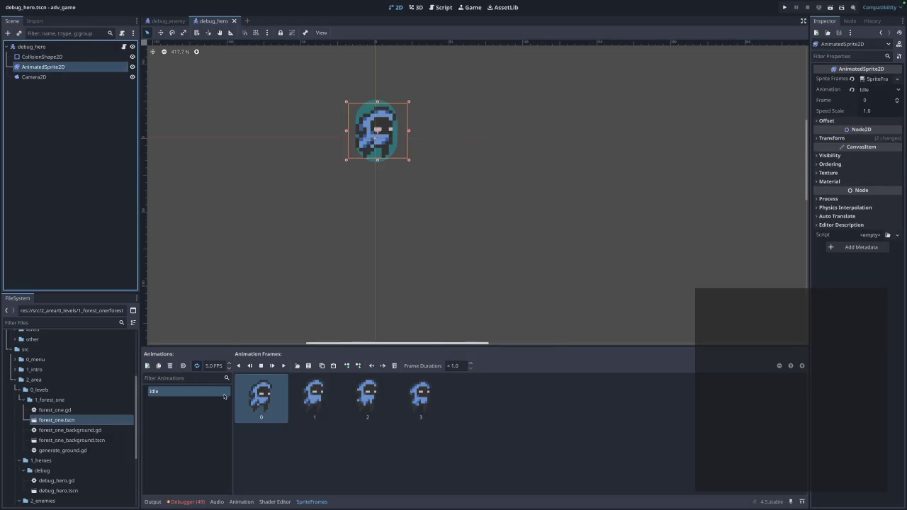
click(216, 365)
text(5)
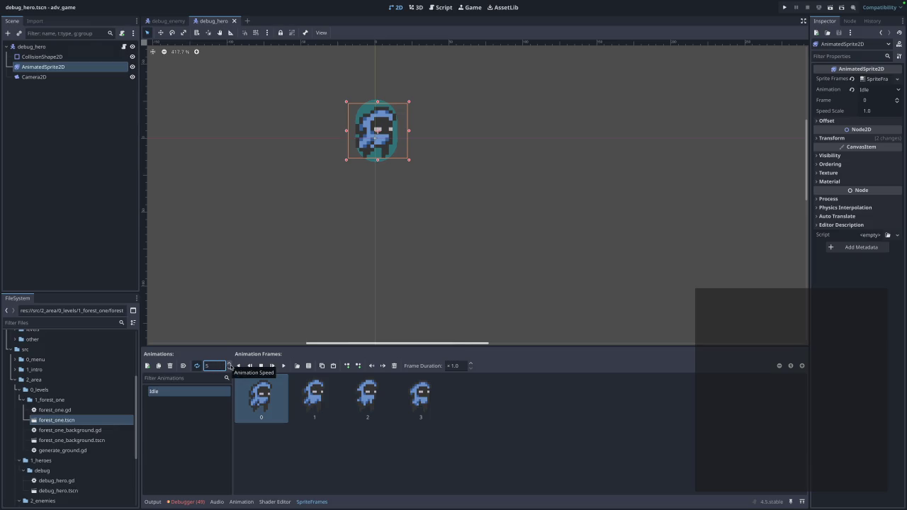
text(10)
key(Return)
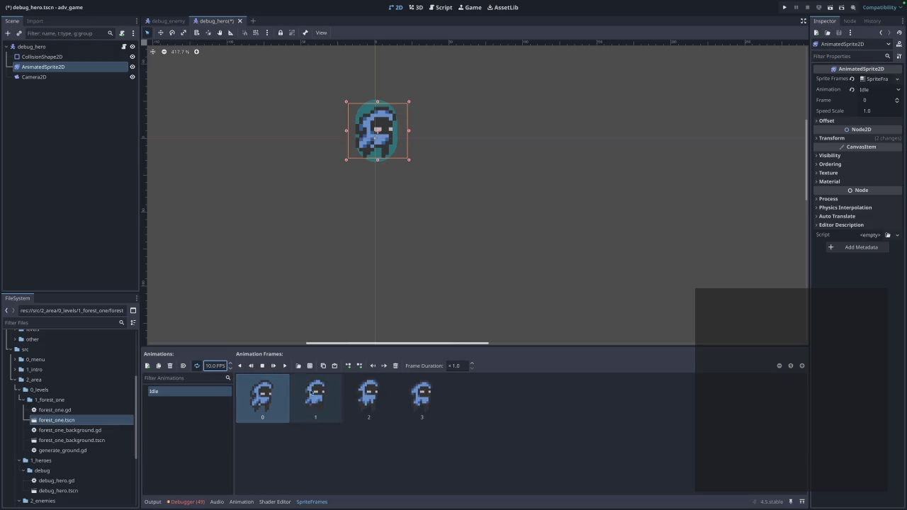
click(285, 366)
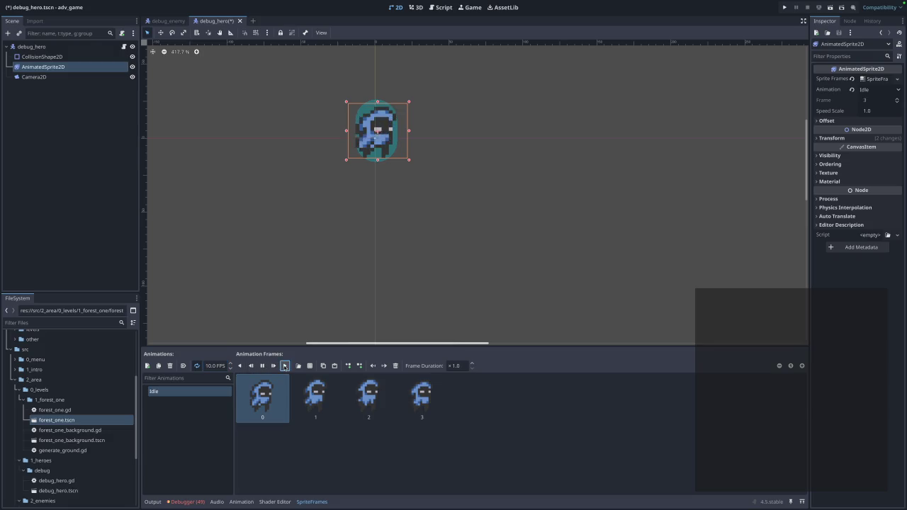
click(214, 365)
text(5)
key(ctrl+s)
click(210, 425)
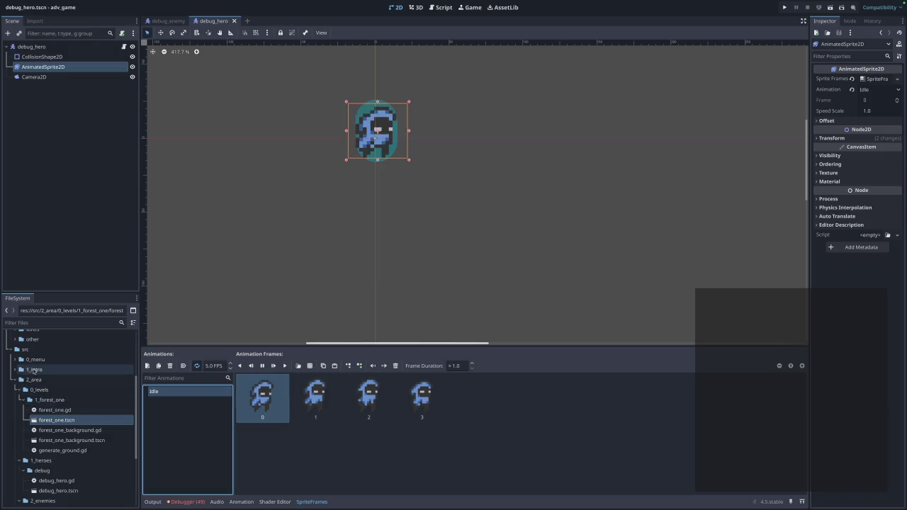
Import the hero run sprite strip into the debug folder and rename it debug_hero_run.png
scroll(27, 366, up, 5)
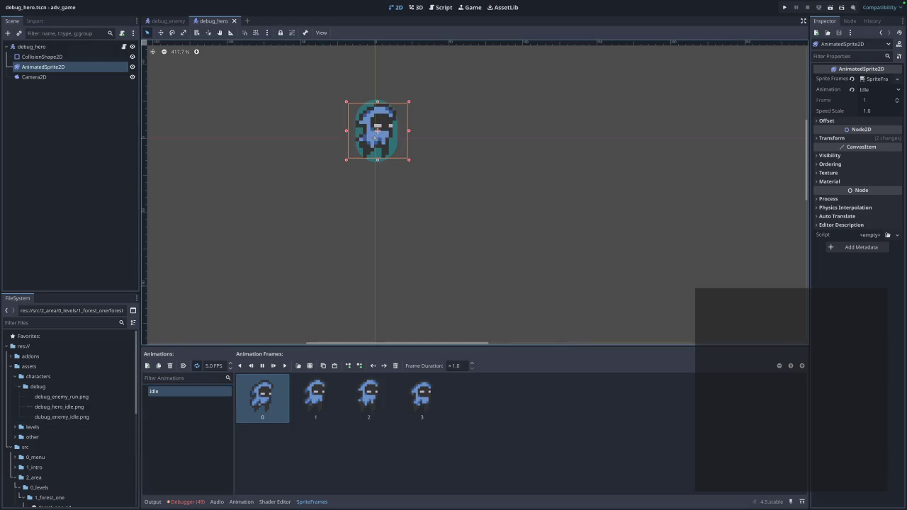
mouse_move(1, 304)
mouse_down()
mouse_move(34, 423)
mouse_move(43, 394)
mouse_up()
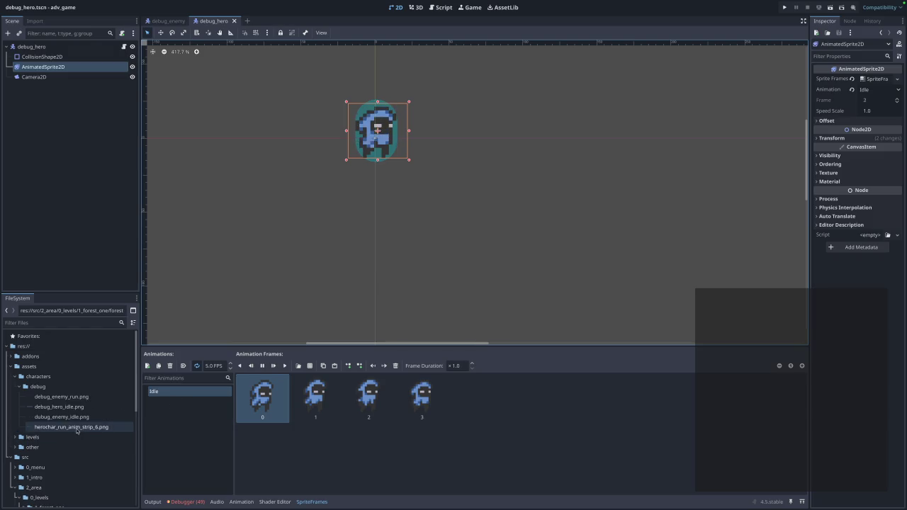
right_click(56, 428)
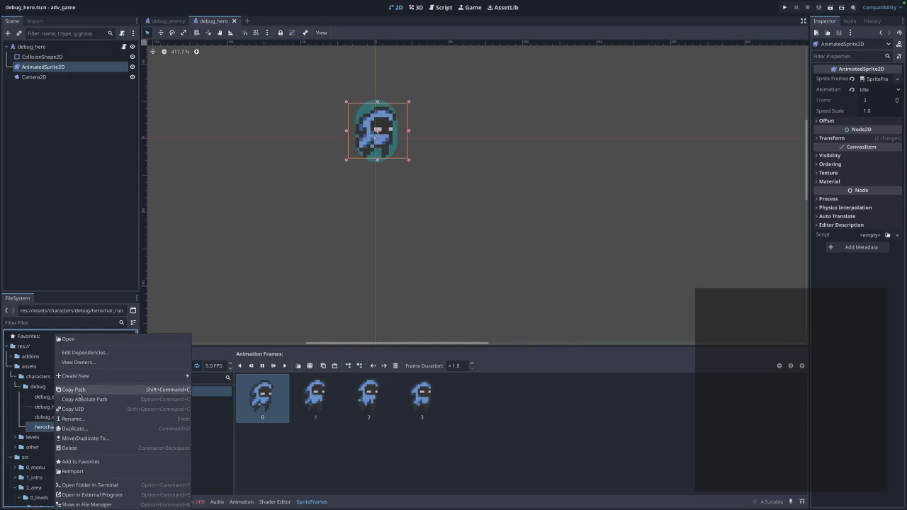
click(82, 419)
text(debug)
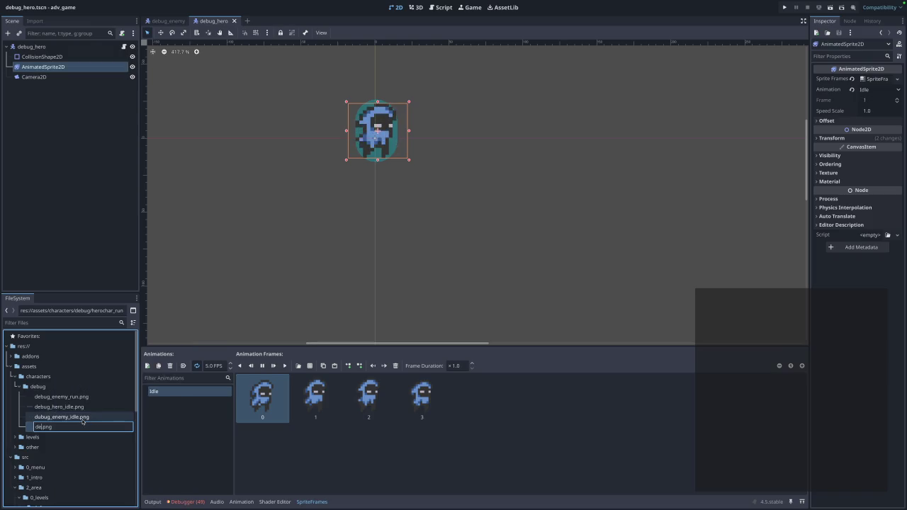
text(_he)
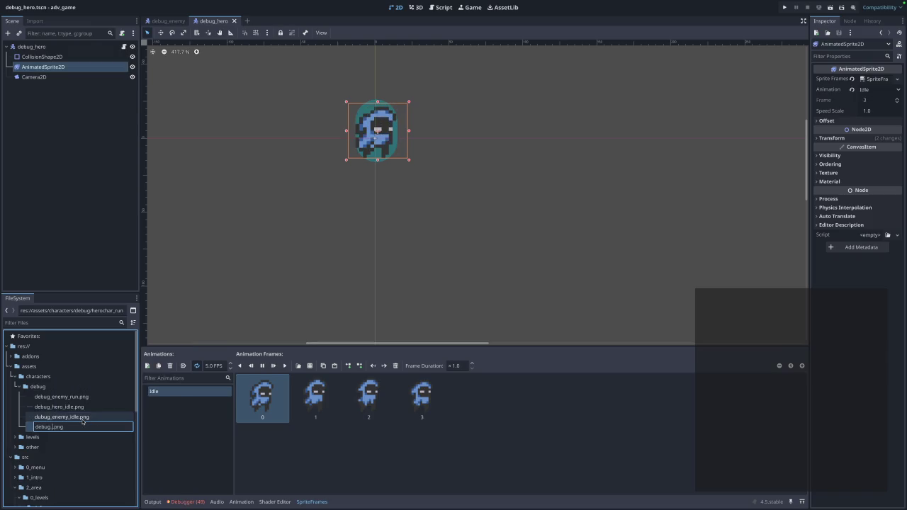
text(ro_run)
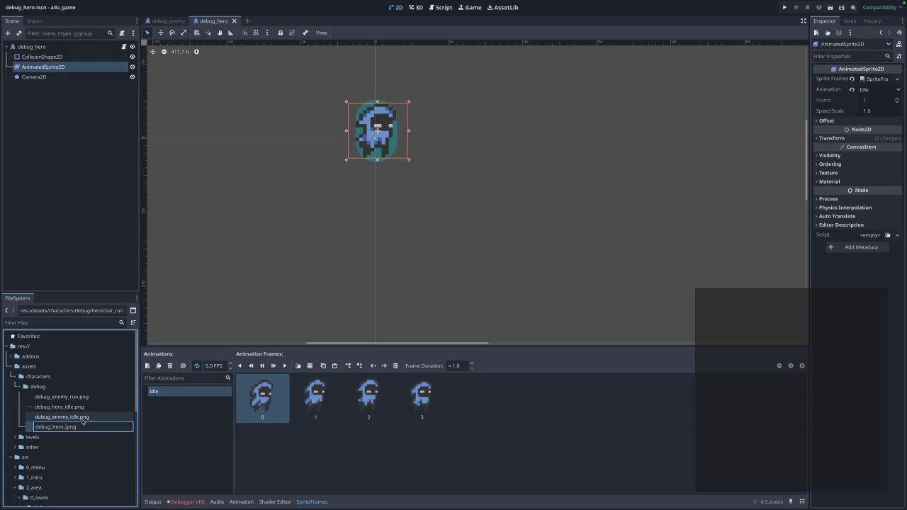
key(Return)
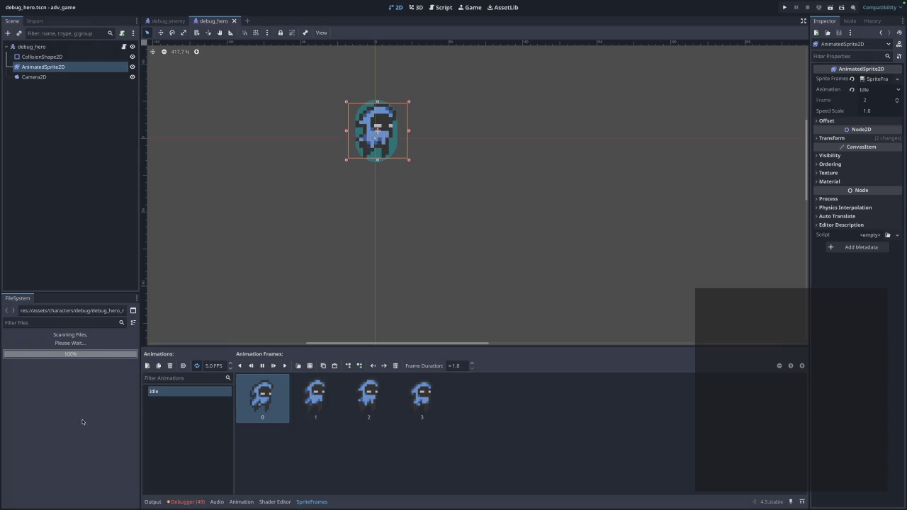
click(147, 366)
Name the new hero animation Run and save the debug_hero scene
text(Run)
key(Return)
key(ctrl+s)
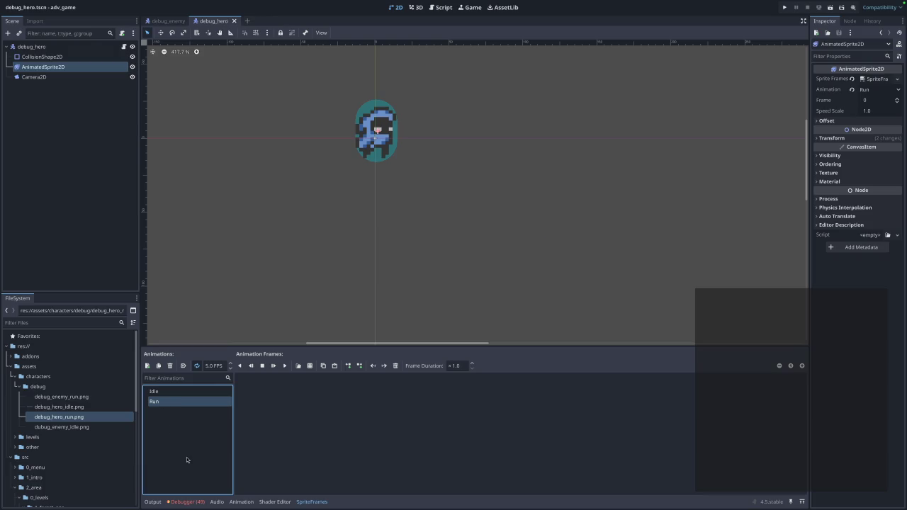
Load debug_hero_run.png as a sprite sheet and slice it into 6 horizontal by 1 vertical frames
click(310, 366)
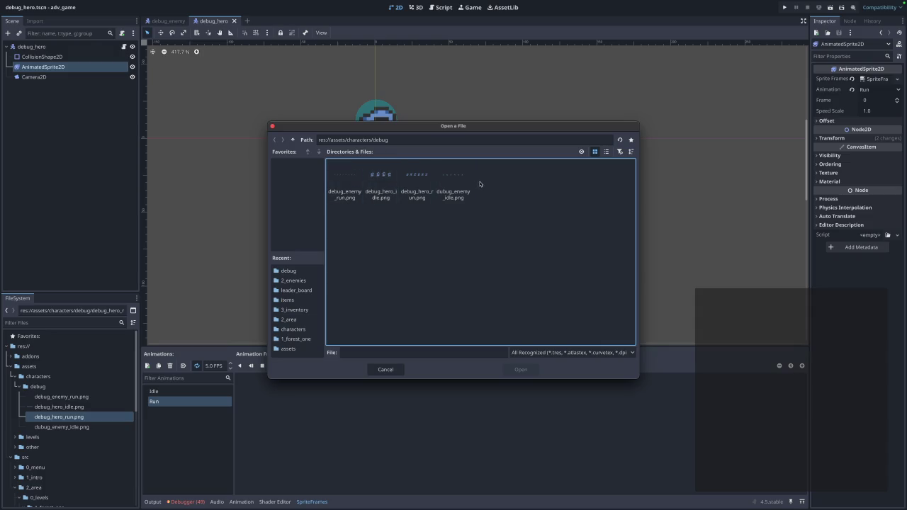
click(417, 181)
click(520, 370)
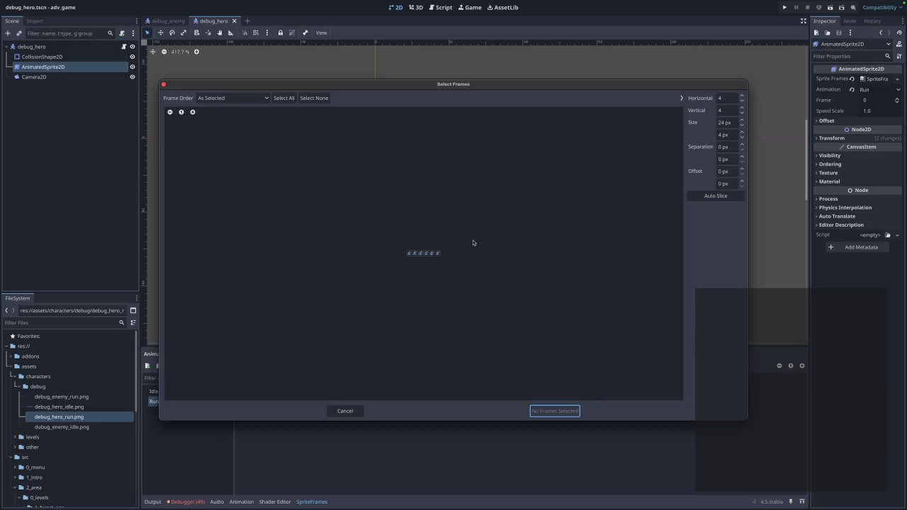
double_click(725, 99)
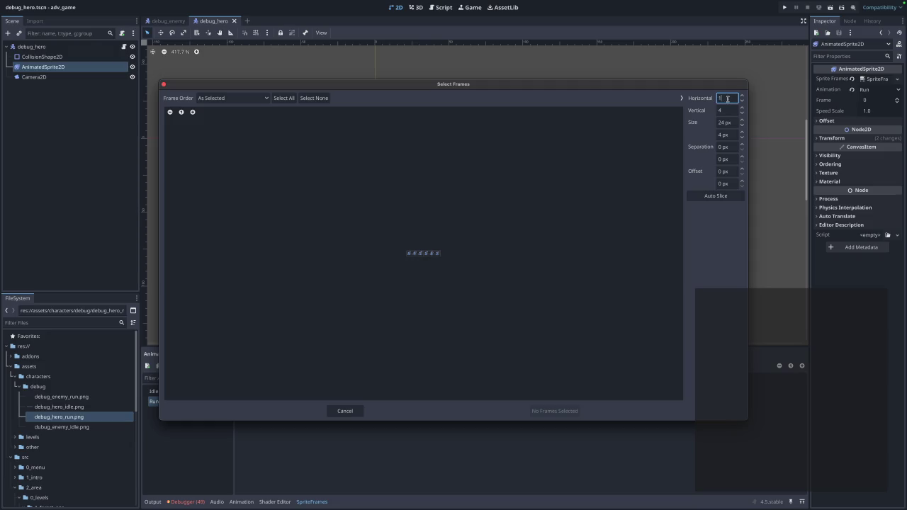
double_click(727, 112)
text(1)
click(727, 98)
text(6)
click(409, 253)
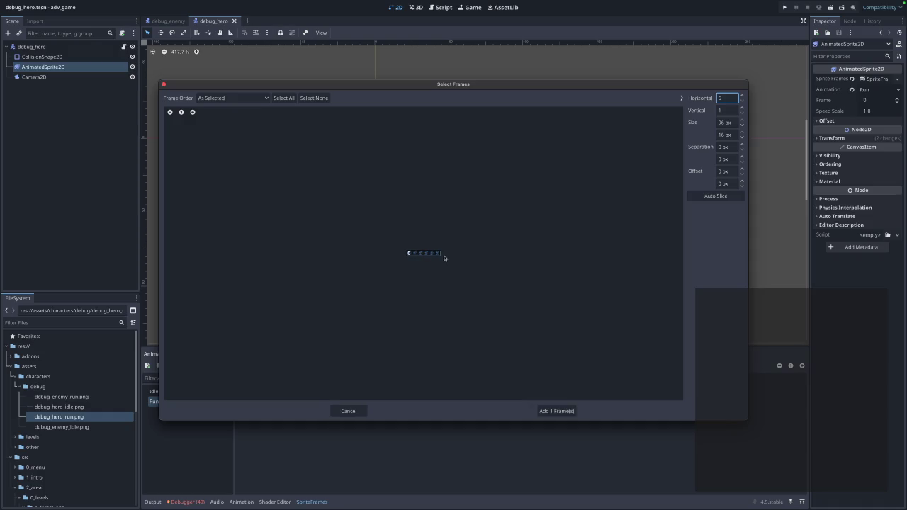
key(Return)
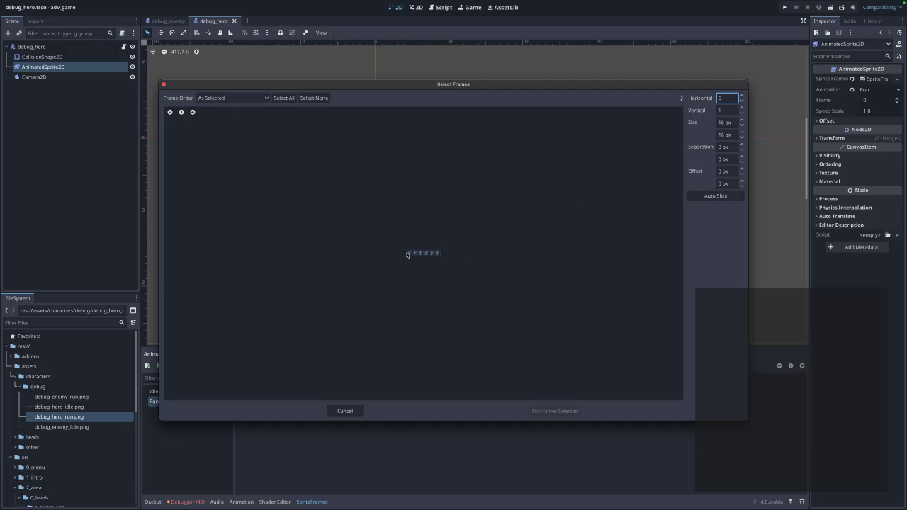
Select all six run frames in order and add them to the Run animation
drag(414, 254, 464, 256)
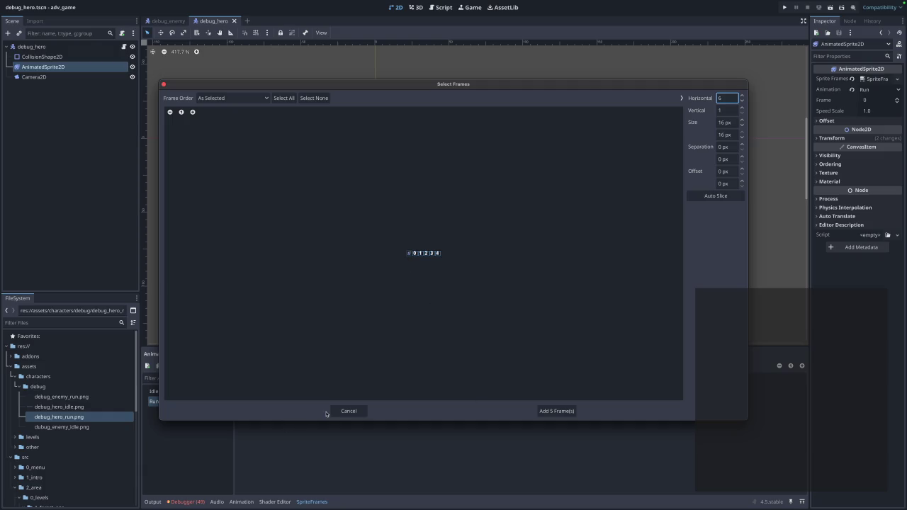
double_click(415, 254)
click(410, 254)
double_click(426, 253)
click(432, 253)
click(437, 253)
drag(438, 255, 365, 259)
click(409, 254)
click(435, 254)
drag(410, 256, 440, 258)
click(556, 411)
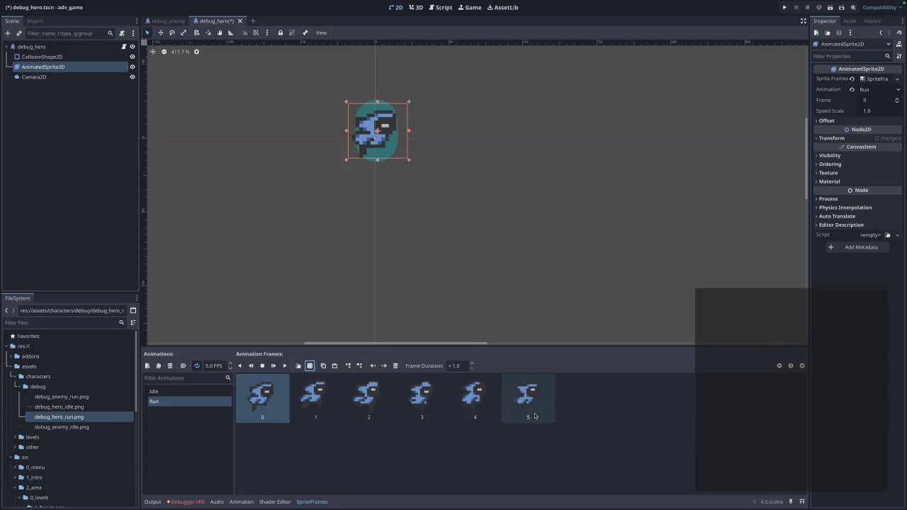
Preview the Run animation and set its frame rate to 10 FPS
click(284, 366)
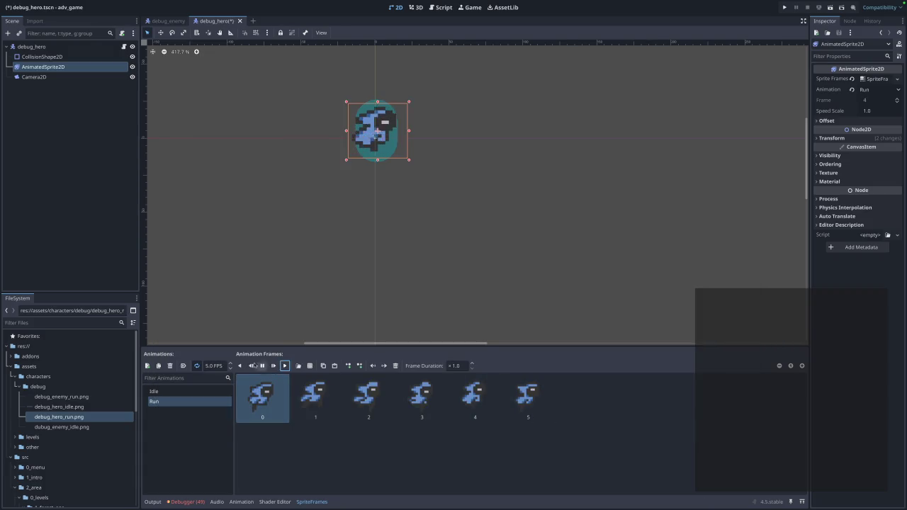
click(213, 365)
text(10)
key(BackSpace)
text(9)
key(Return)
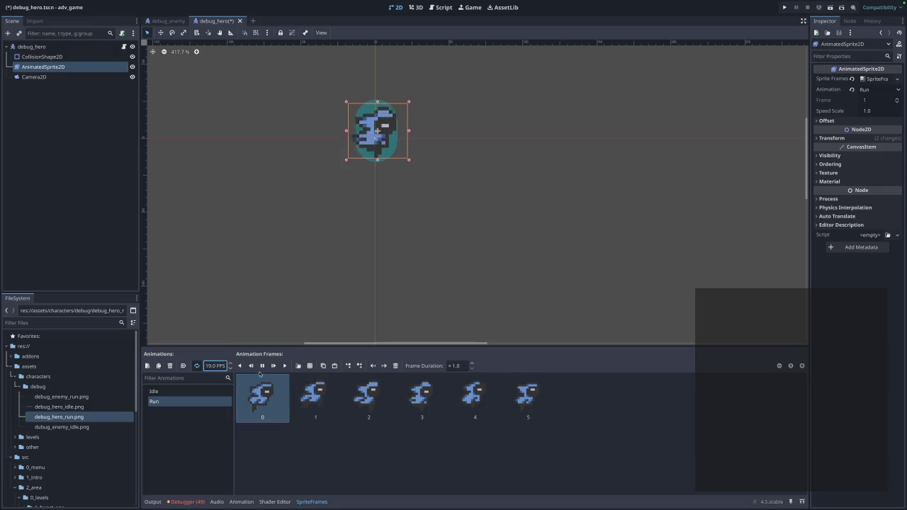
click(209, 366)
text(10)
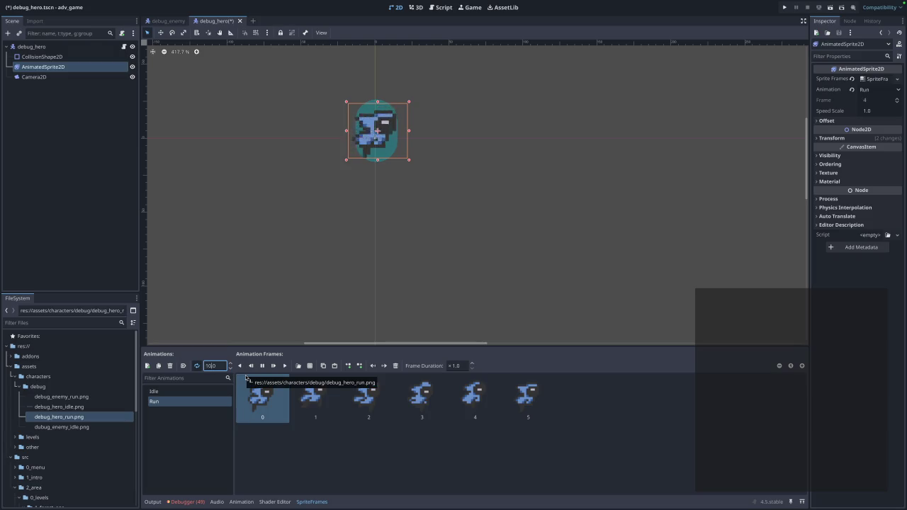
Set the Idle animation to 10 FPS as well, reselect Run, and save debug_hero
click(169, 390)
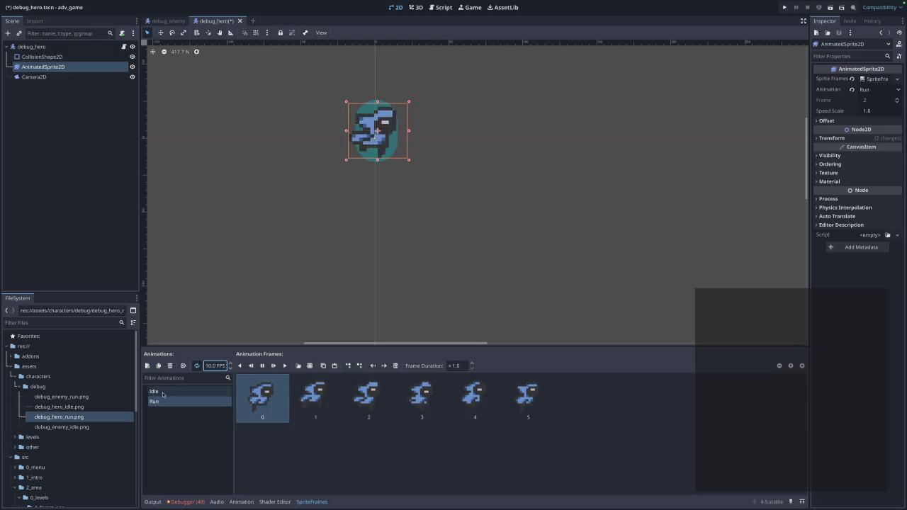
click(210, 365)
key(BackSpace)
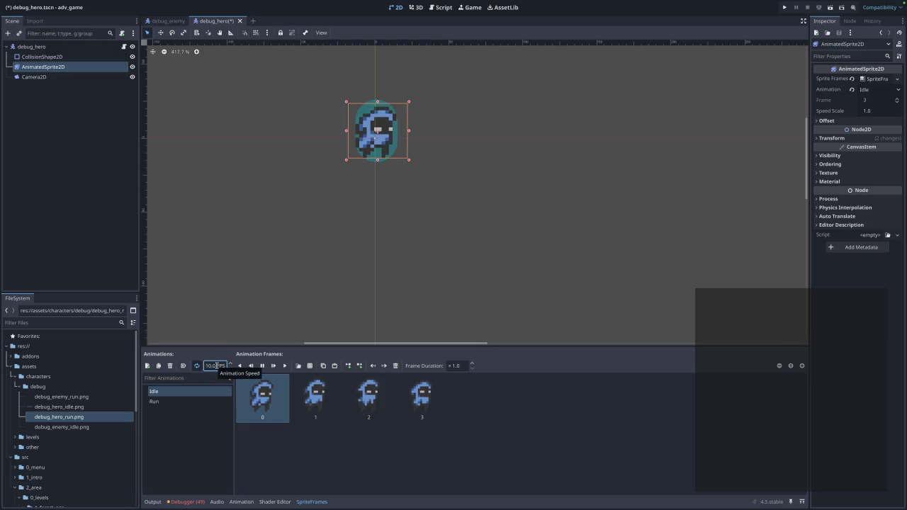
click(184, 402)
click(312, 452)
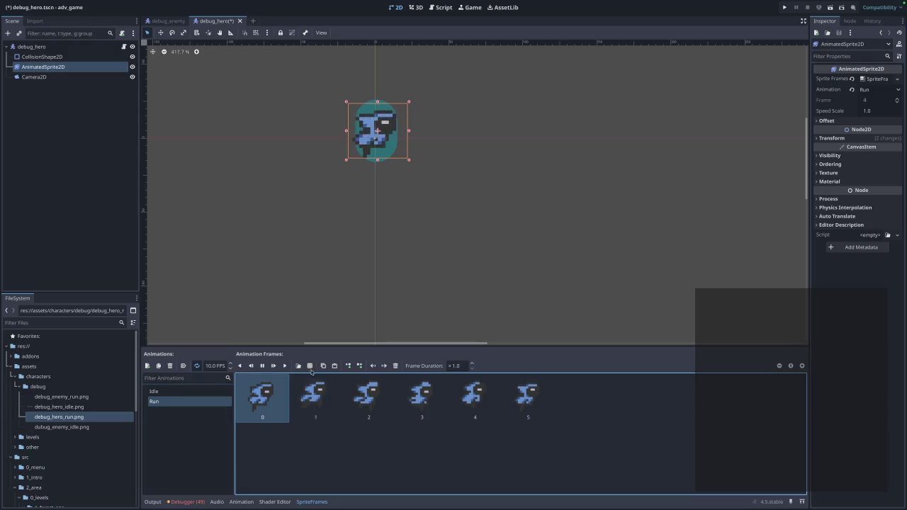
key(ctrl+s)
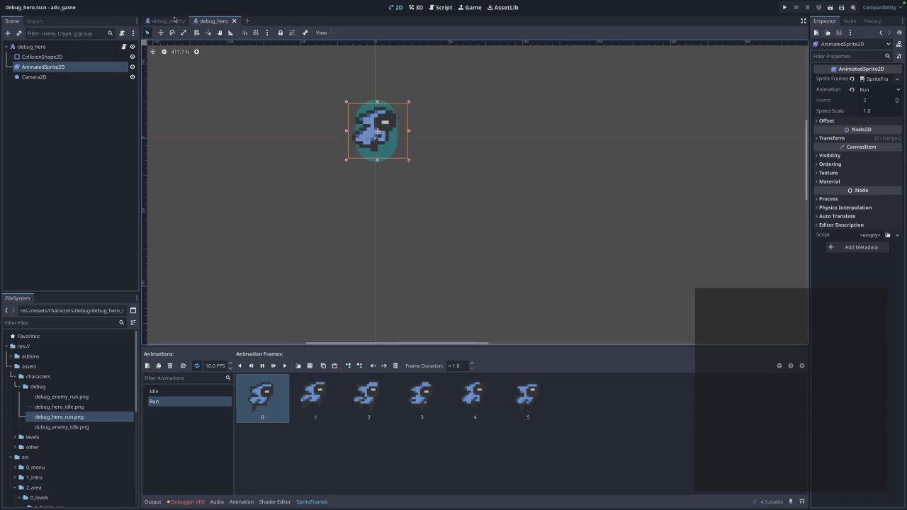
click(168, 20)
click(212, 20)
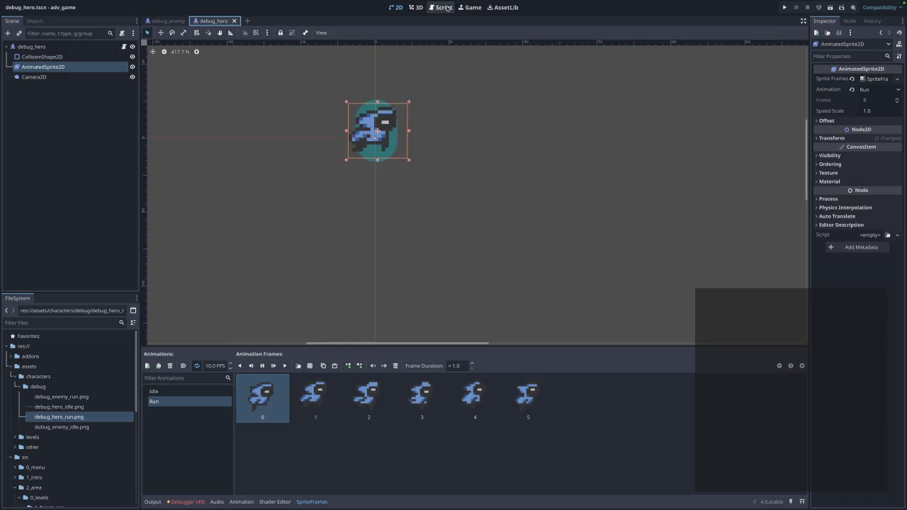
In the script editor, select the State enum block in debug_enemy.gd
click(441, 7)
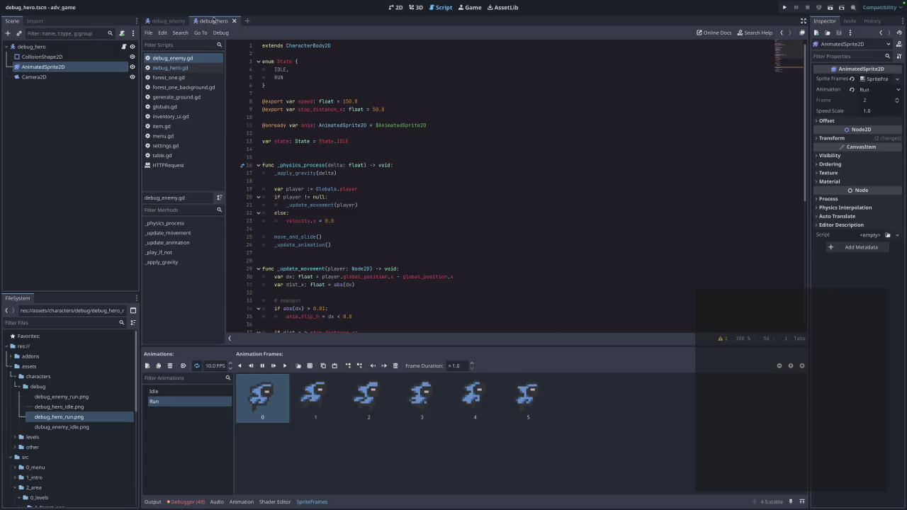
click(177, 70)
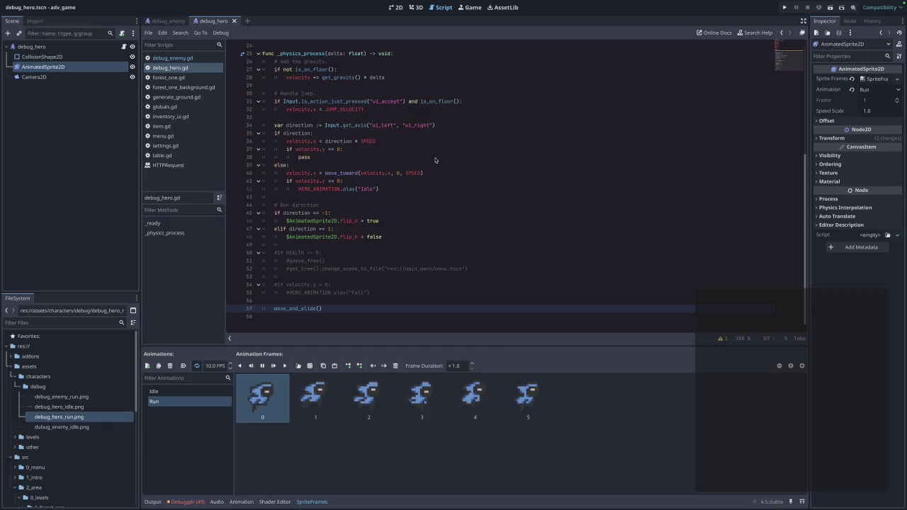
scroll(293, 100, up, 2)
click(174, 58)
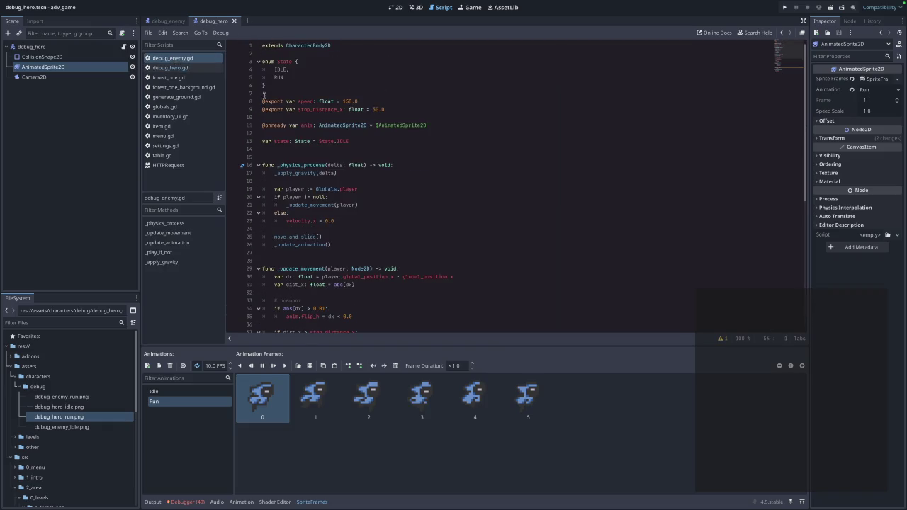
mouse_move(264, 88)
mouse_down()
mouse_move(276, 82)
mouse_move(246, 63)
mouse_up()
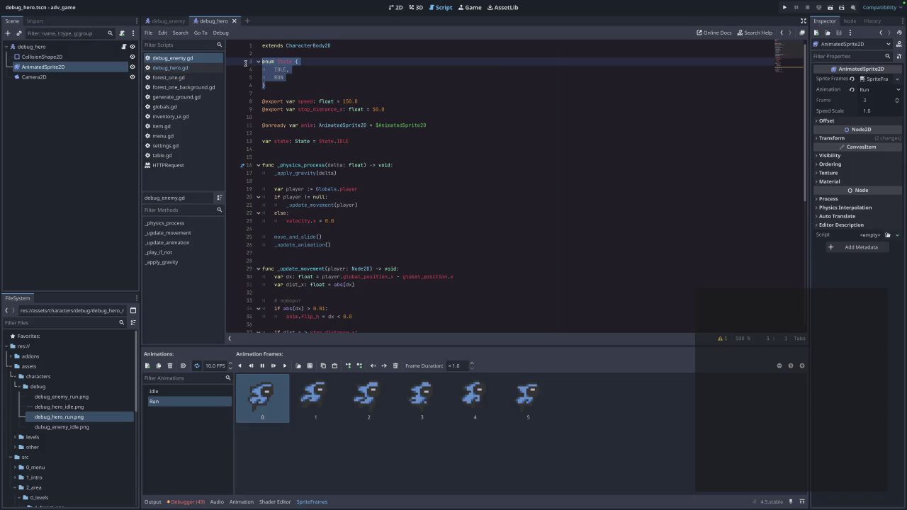
Insert enum State { IDLE, RUN } below the extends line in debug_hero.gd, removing the extra blank line
click(169, 21)
click(189, 68)
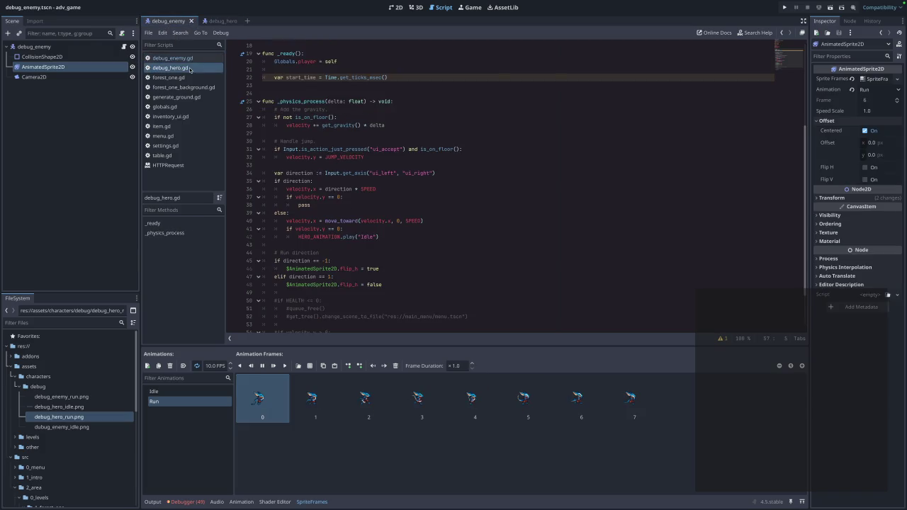
click(316, 158)
key(Down)
click(356, 49)
key(Return)
key(Return)
text(enum State { IDLE, RUN })
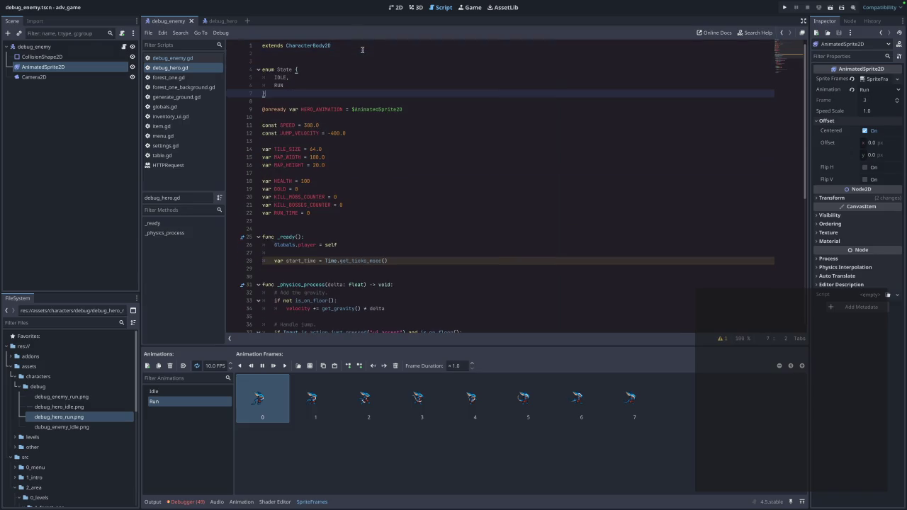
click(302, 61)
key(BackSpace)
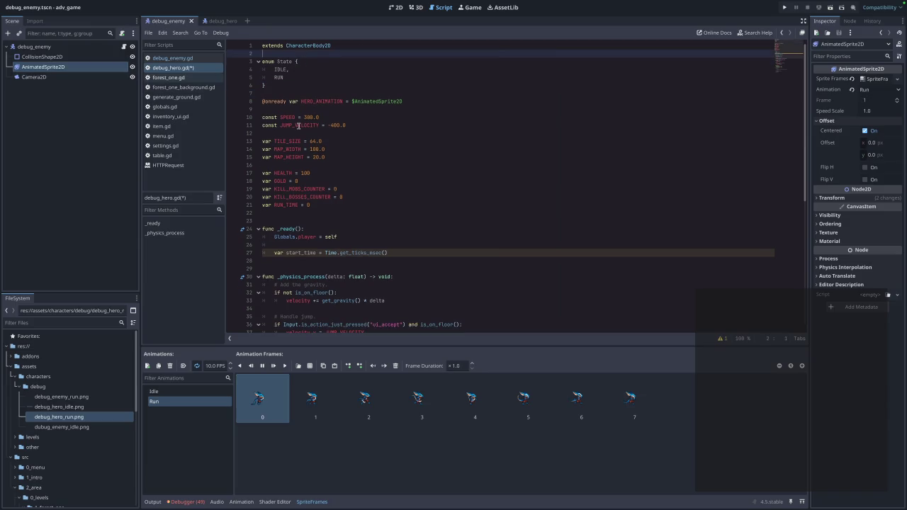
click(216, 20)
click(178, 58)
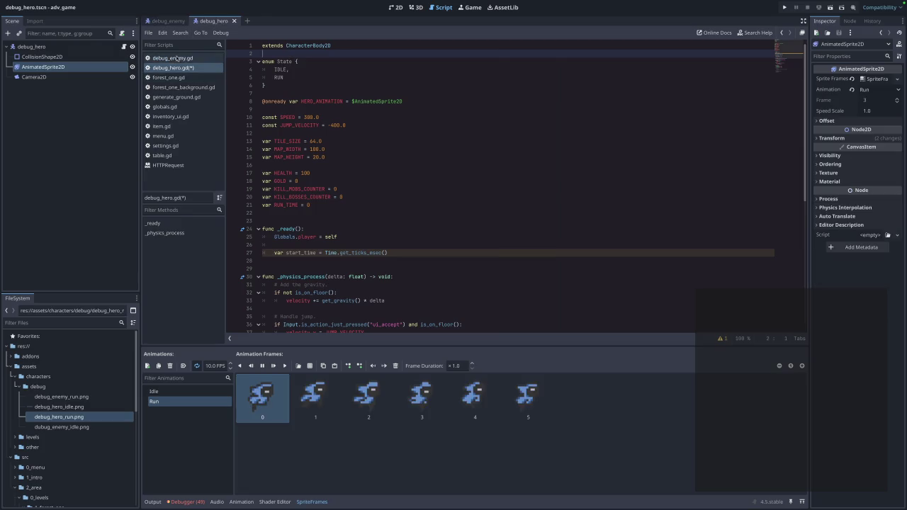
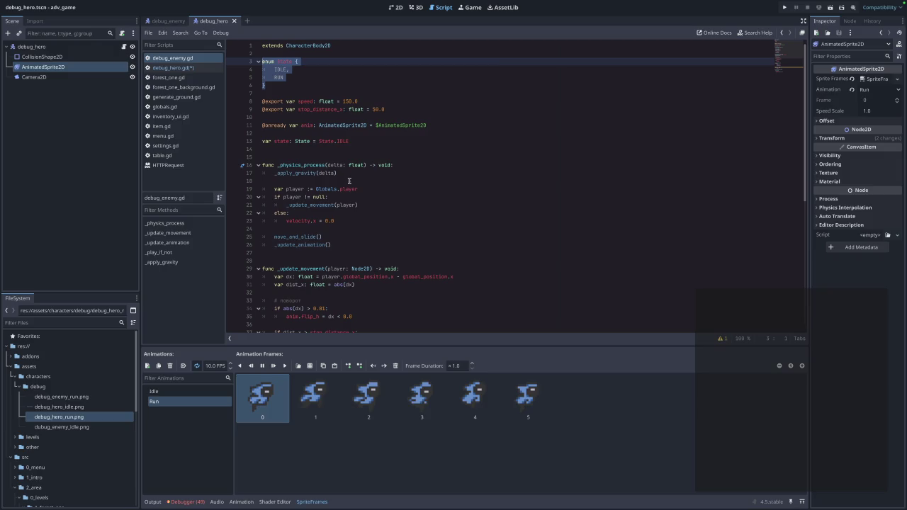
Copy debug_enemy.gd lines 13–17 (state variable, gravity-only _physics_process) above func _ready in debug_hero.gd
click(348, 173)
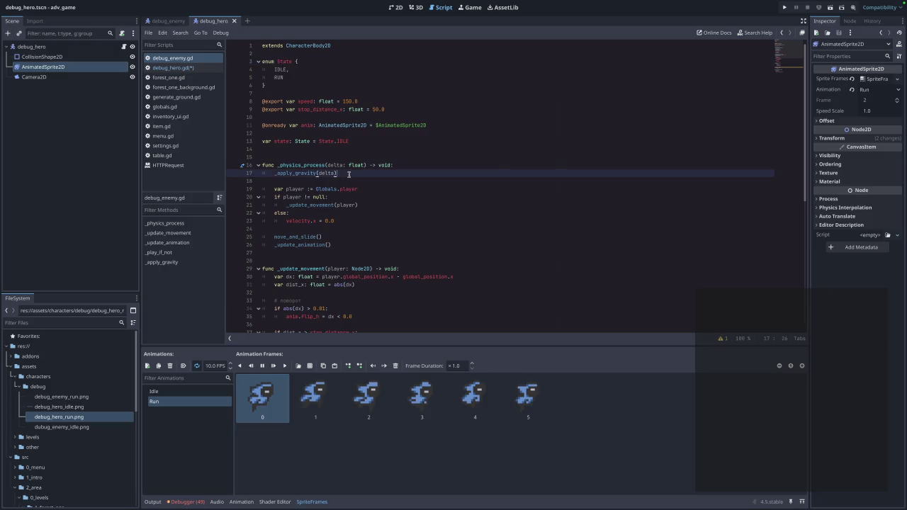
drag(333, 174, 235, 143)
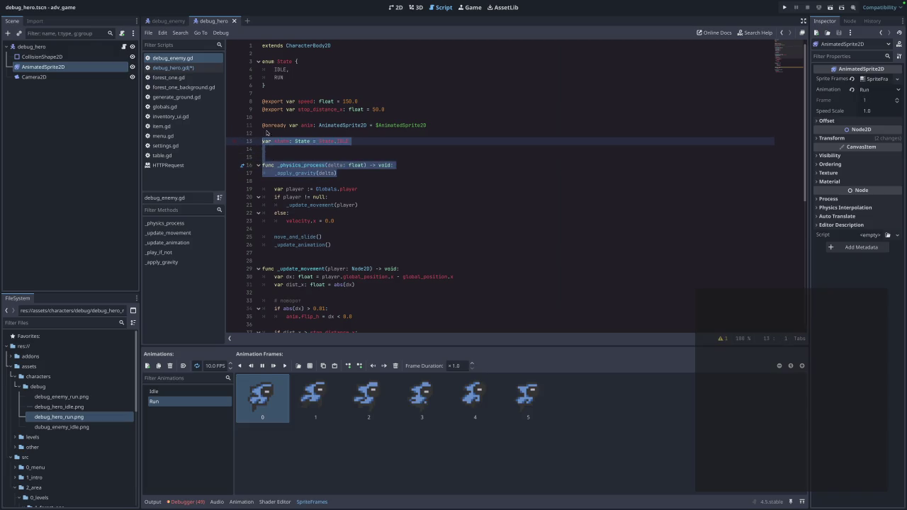
click(168, 22)
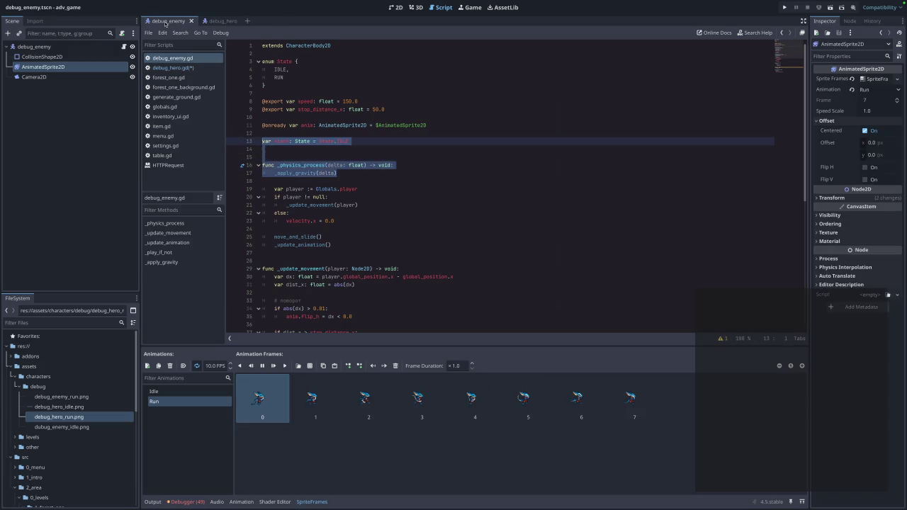
click(224, 23)
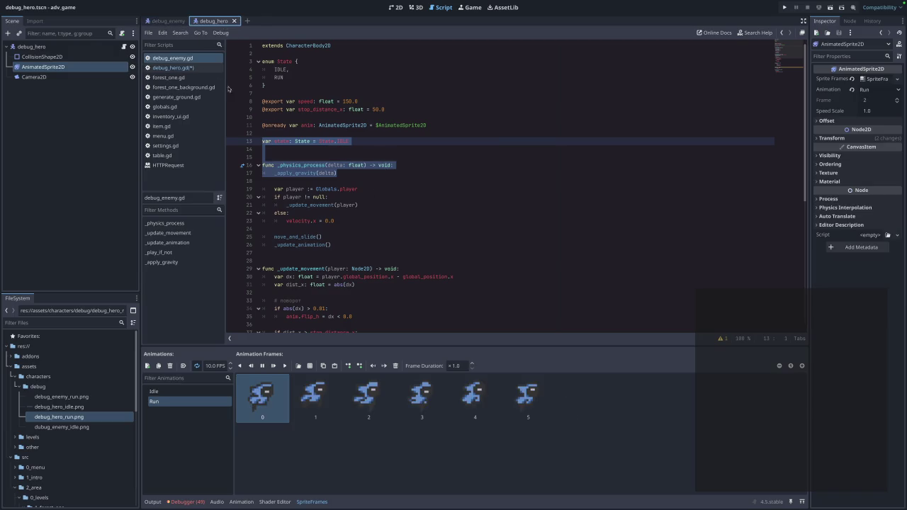
click(199, 69)
click(330, 217)
key(Return)
key(Return)
key(Return)
text(var state: State = State.IDLE   func _physics_process(delta: float) -> void: 	_apply_gravity(delta))
click(300, 239)
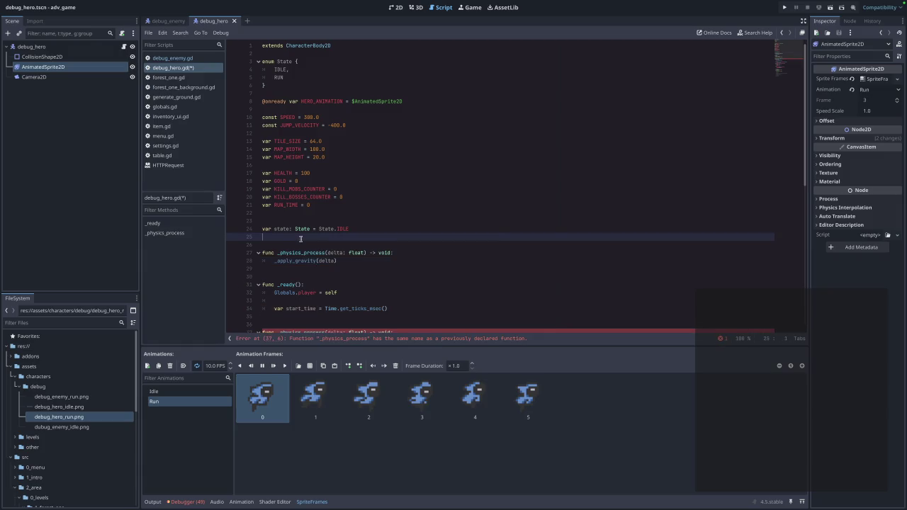
Remove the extra blank line and review the hero's direction-to-Idle-animation movement code
key(BackSpace)
scroll(337, 262, down, 4)
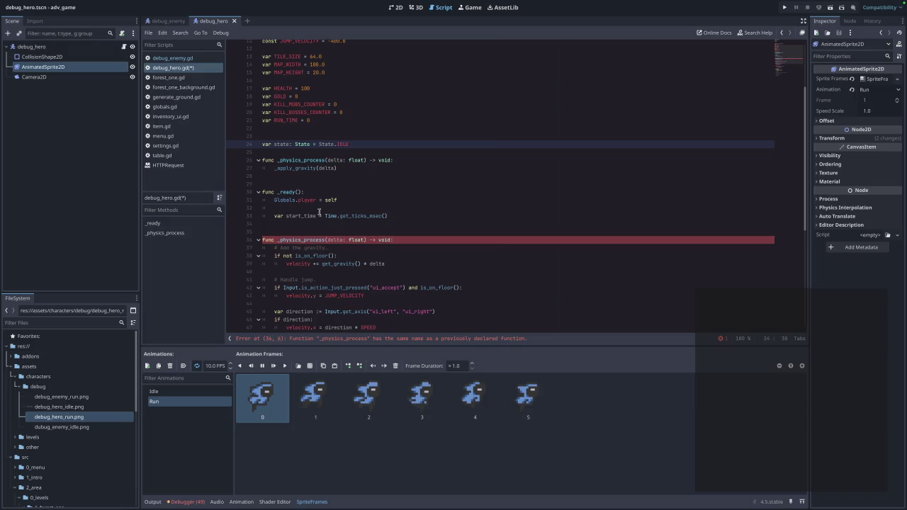
scroll(319, 212, down, 2)
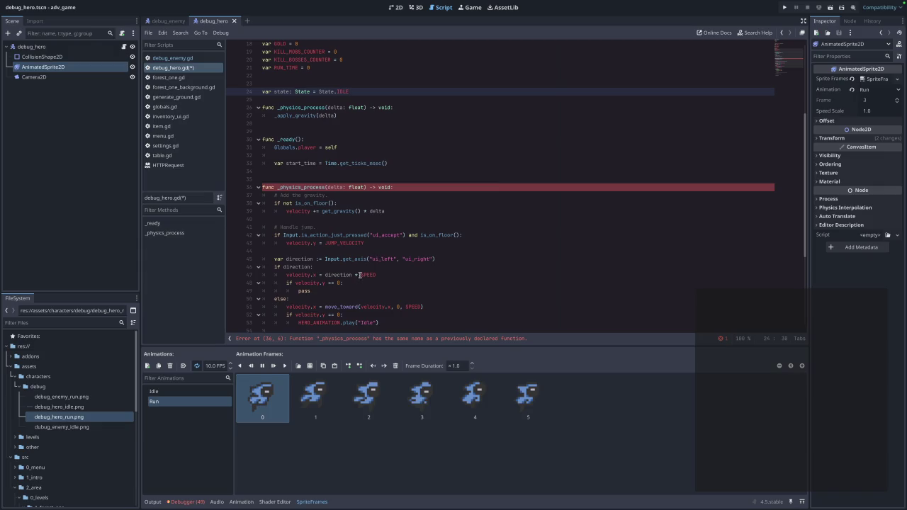
scroll(361, 275, down, 1)
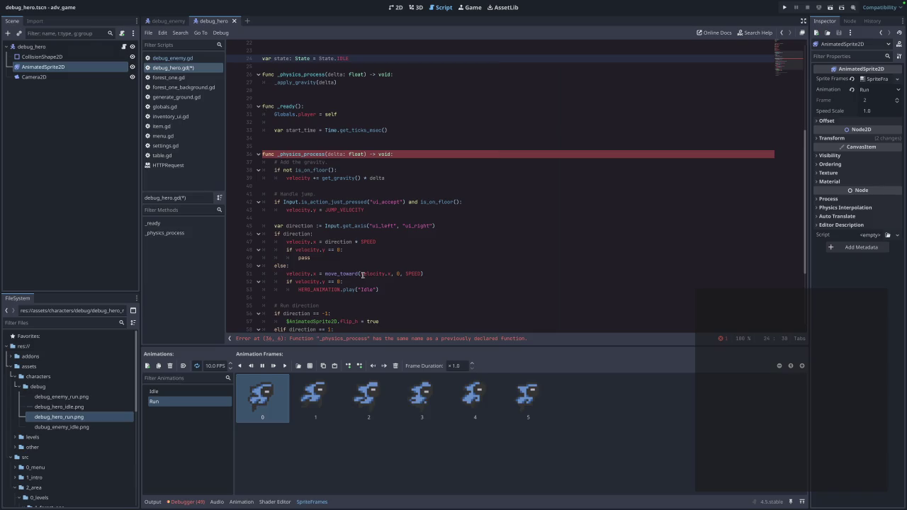
mouse_move(400, 290)
mouse_down()
mouse_move(312, 245)
mouse_move(295, 219)
mouse_up()
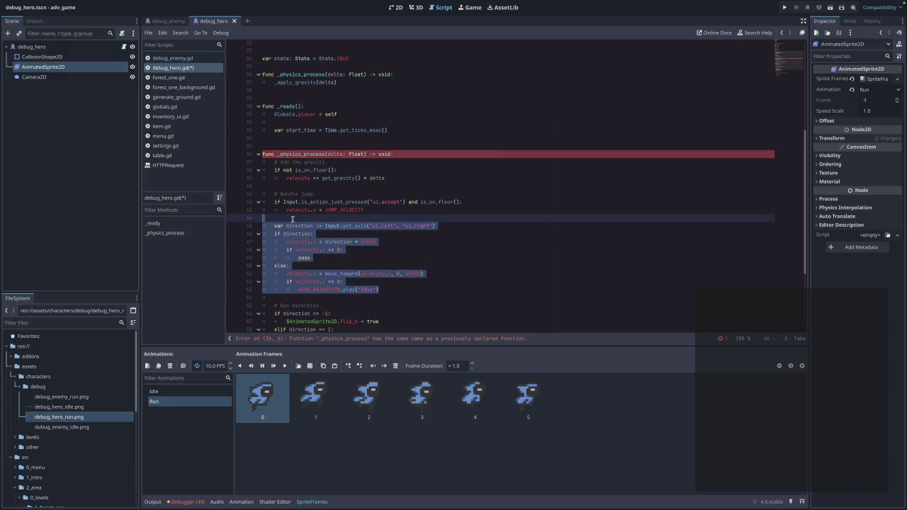
scroll(309, 226, down, 3)
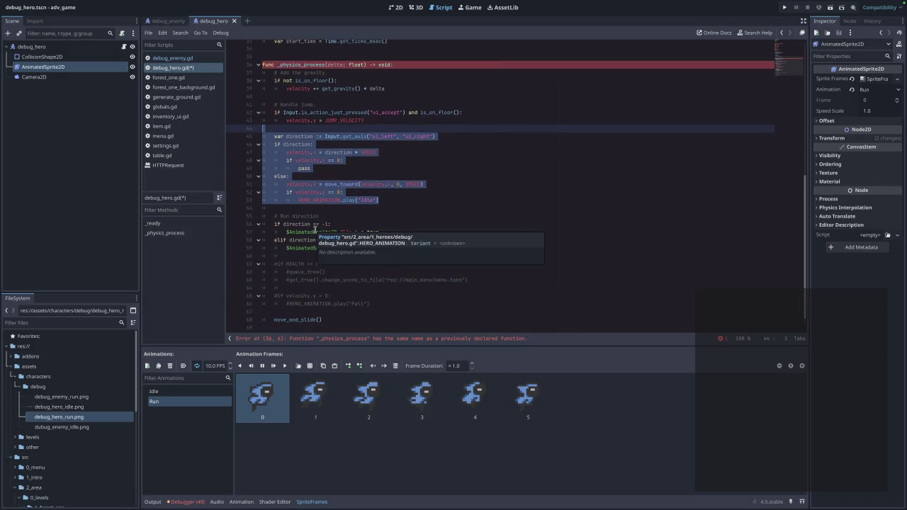
click(386, 206)
scroll(382, 206, up, 7)
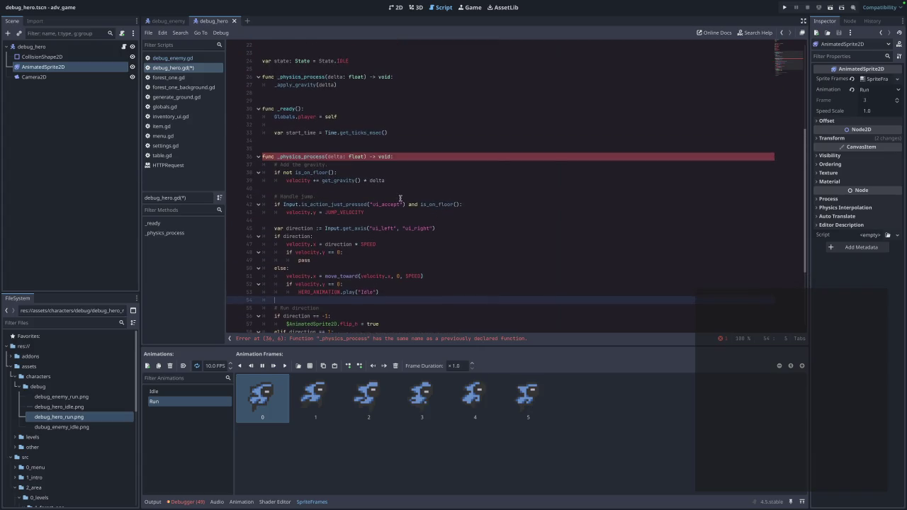
scroll(378, 193, down, 1)
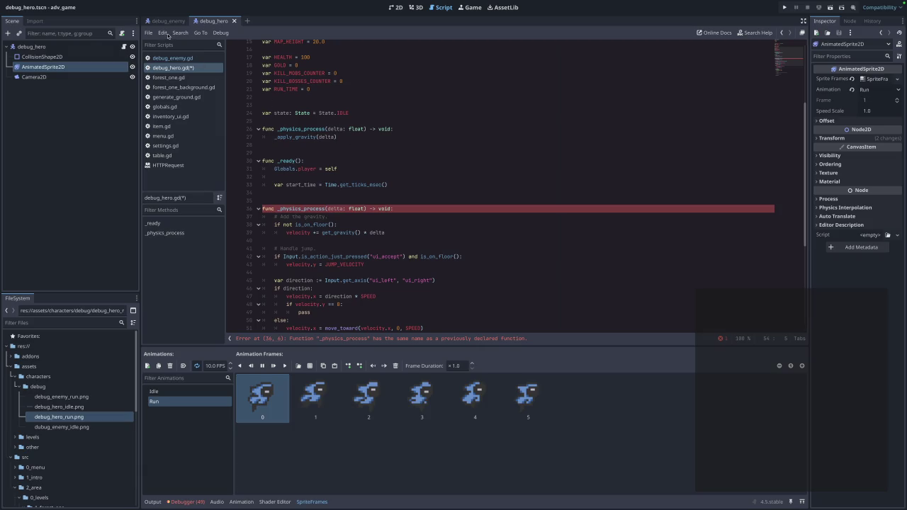
Select and copy the whole _apply_gravity function in debug_enemy.gd
click(176, 59)
scroll(354, 212, down, 9)
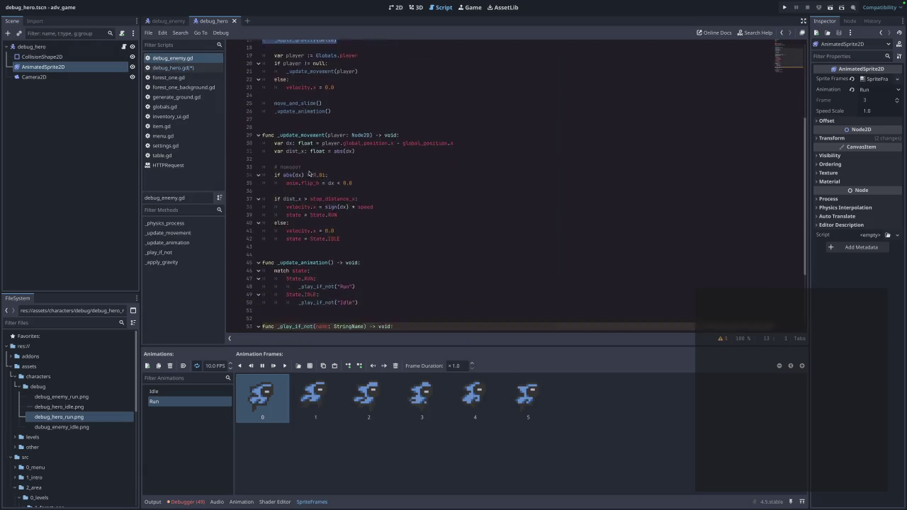
click(354, 241)
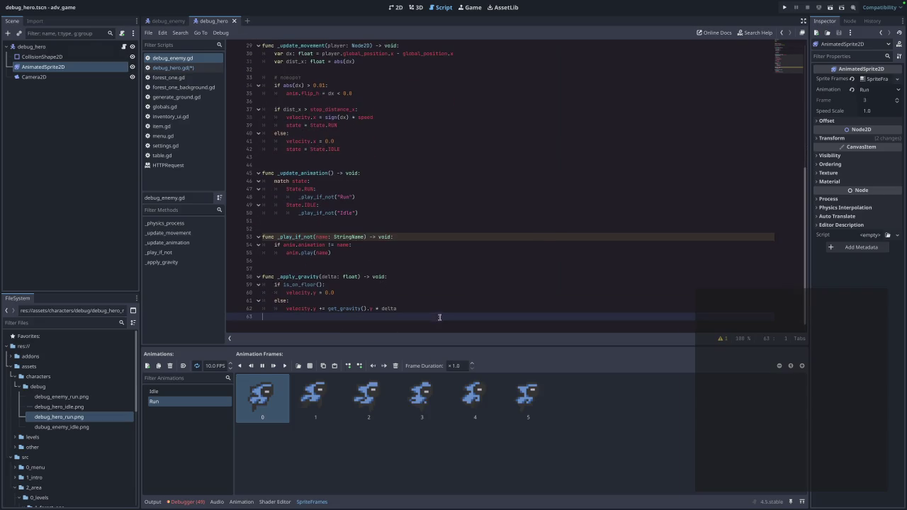
drag(438, 317, 235, 277)
click(177, 24)
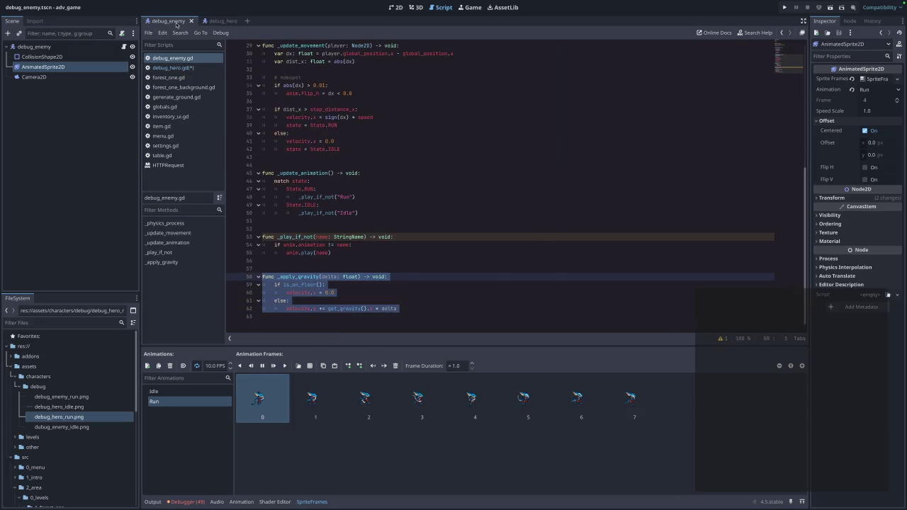
Paste the _apply_gravity function at the end of debug_hero.gd
click(183, 67)
scroll(319, 248, down, 6)
click(334, 322)
key(ctrl+v)
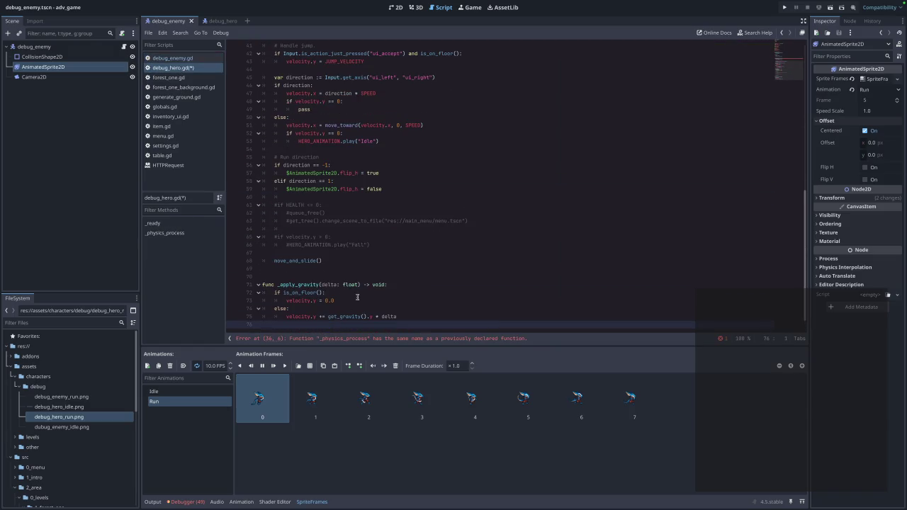
Move the jump and direction movement code below _apply_gravity(delta) in the new _physics_process
scroll(333, 261, up, 4)
scroll(323, 264, down, 3)
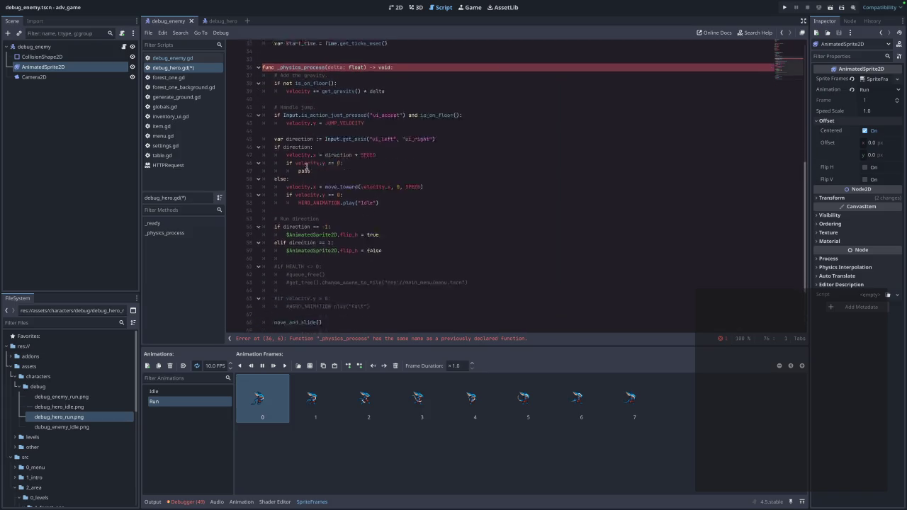
click(338, 275)
scroll(345, 266, up, 4)
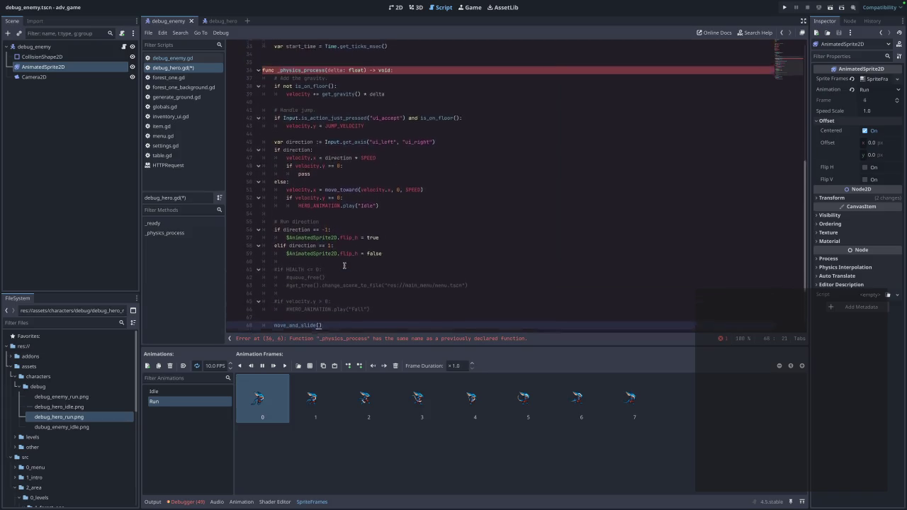
mouse_move(388, 251)
mouse_down()
mouse_move(234, 250)
mouse_move(222, 126)
mouse_move(236, 154)
mouse_up()
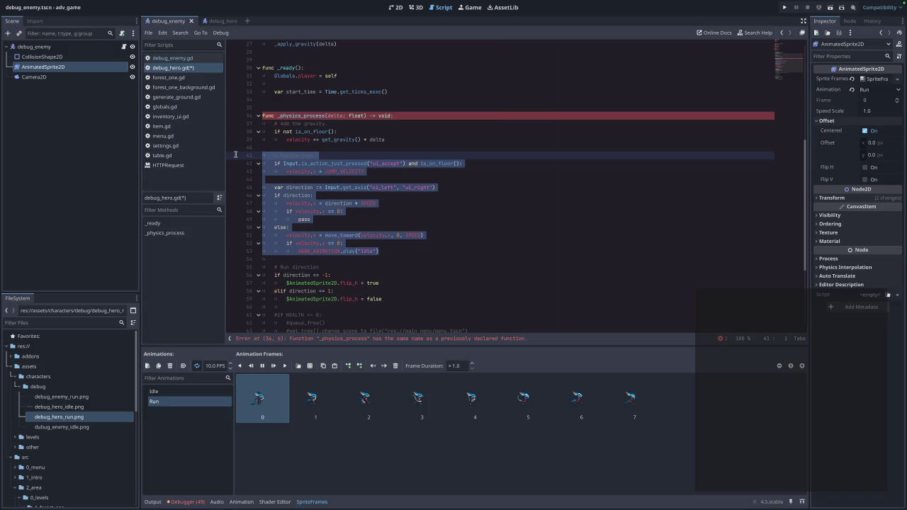
key(ctrl+x)
scroll(308, 154, up, 4)
click(382, 152)
key(Up)
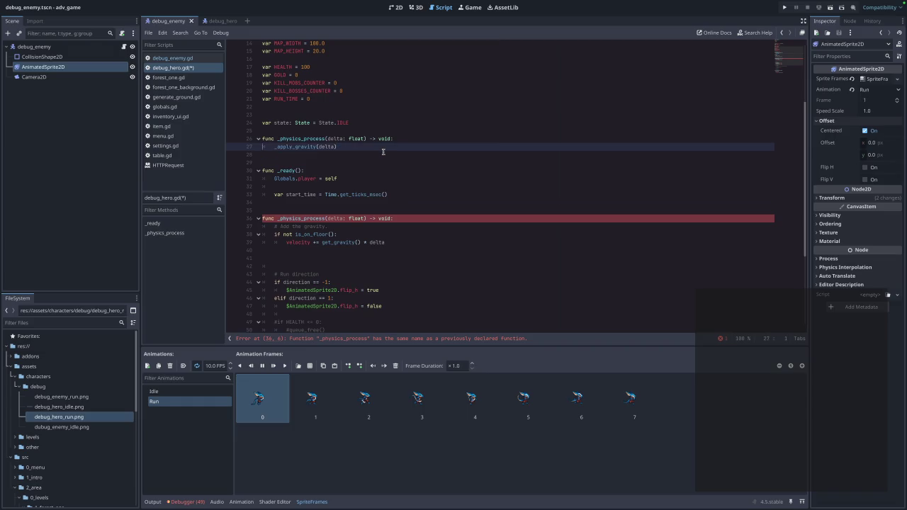
key(Return)
key(ctrl+v)
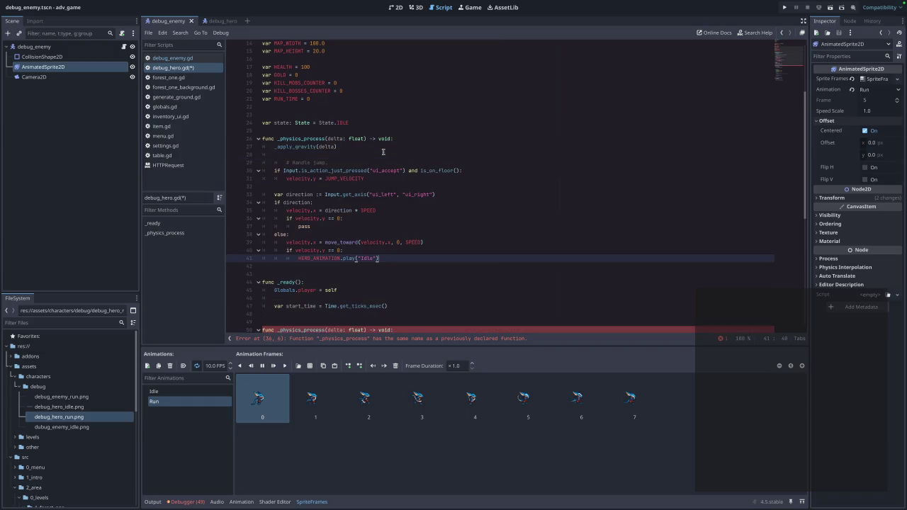
Delete the leftover lines near line 55 and paste the run-direction flip_h block after the Idle call
scroll(347, 192, down, 2)
scroll(352, 196, down, 4)
click(396, 261)
shift+click(263, 234)
key(BackSpace)
scroll(383, 169, up, 2)
click(415, 168)
key(Return)
key(Return)
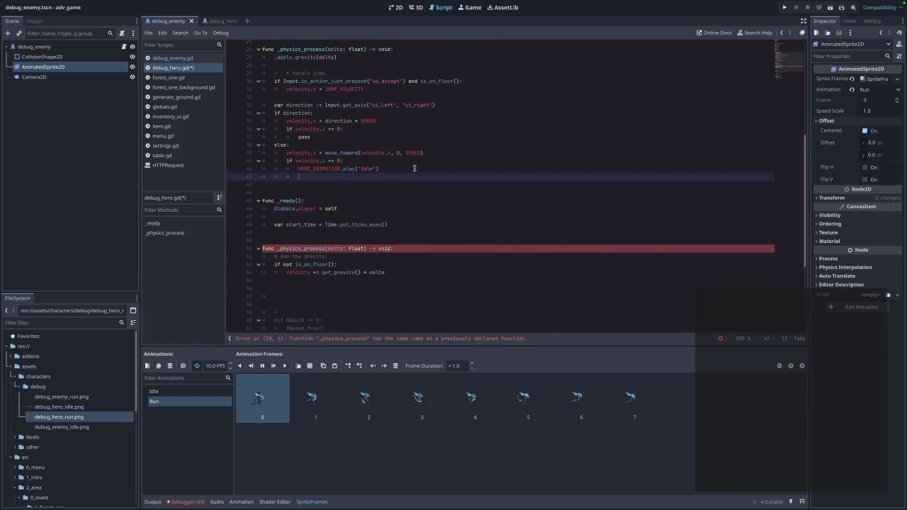
key(Return)
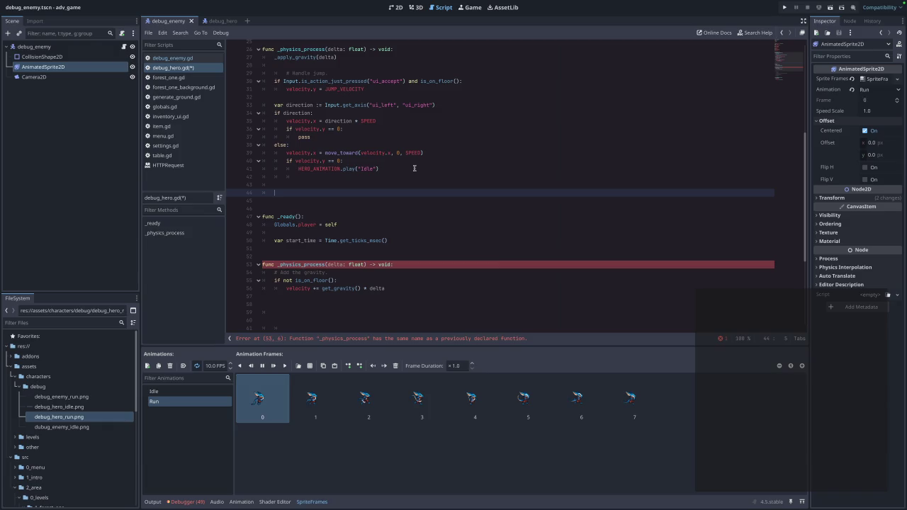
key(ctrl+v)
Move the _ready function up, above the var state line and _physics_process
scroll(414, 168, down, 5)
click(410, 152)
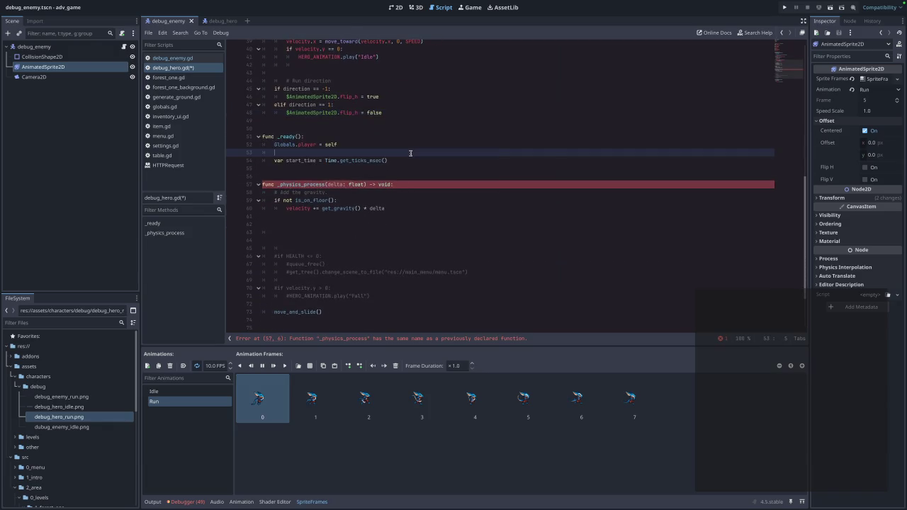
key(Down)
key(Down)
key(Down)
key(End)
mouse_move(406, 168)
mouse_down()
mouse_move(305, 160)
mouse_move(259, 139)
mouse_up()
key(BackSpace)
scroll(341, 199, up, 7)
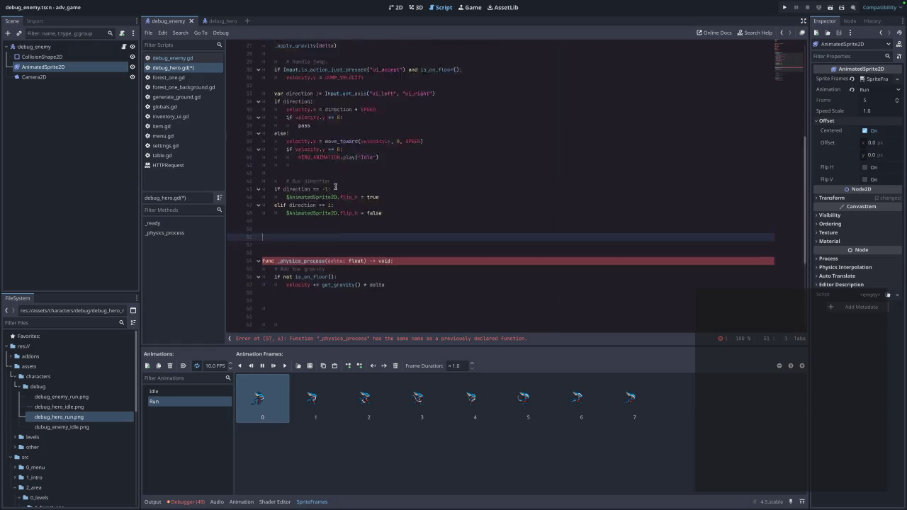
click(350, 91)
key(Down)
key(ctrl+v)
Remove an extra blank line and delete the old duplicate _physics_process function
click(403, 91)
key(Up)
scroll(343, 234, down, 8)
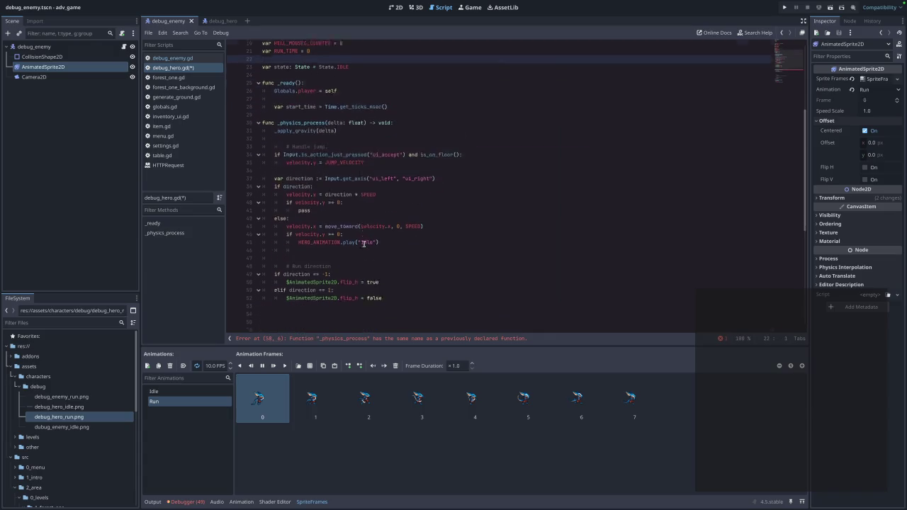
mouse_move(331, 297)
mouse_down()
mouse_move(262, 213)
mouse_move(266, 163)
mouse_up()
key(BackSpace)
key(BackSpace)
key(BackSpace)
key(BackSpace)
key(BackSpace)
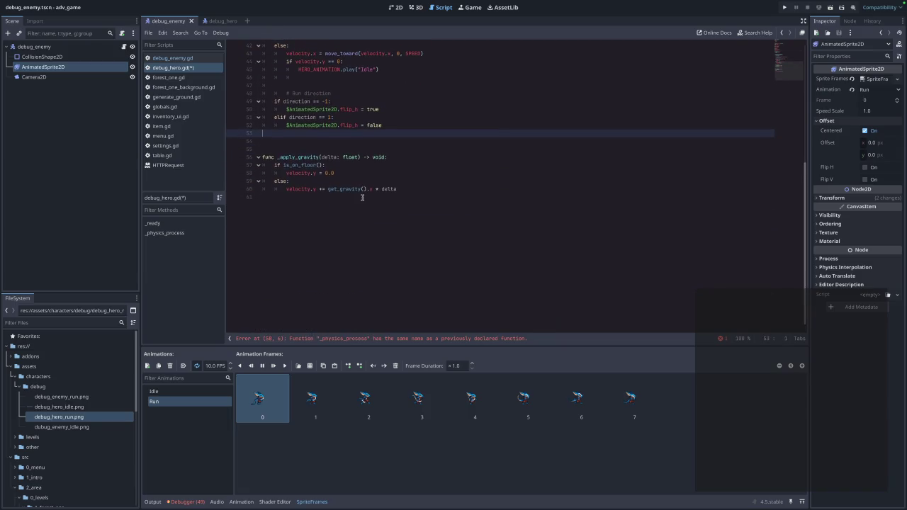
scroll(362, 197, up, 5)
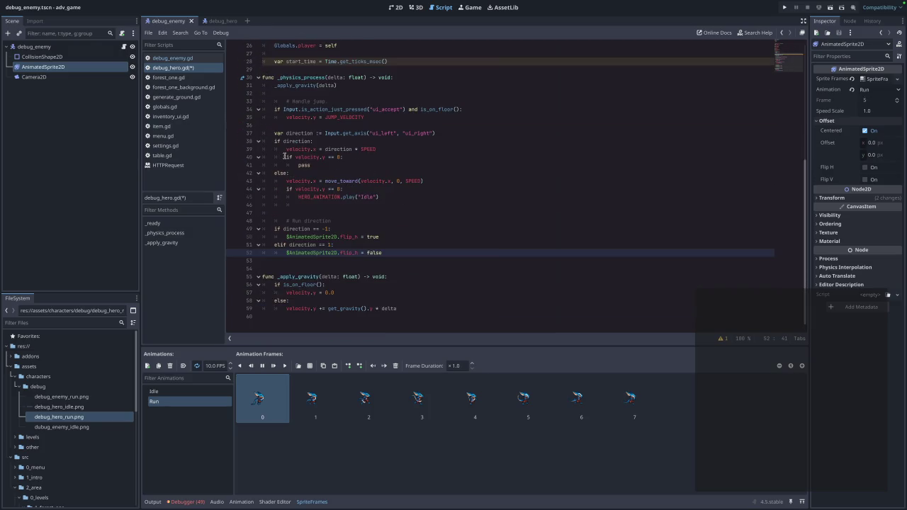
click(163, 59)
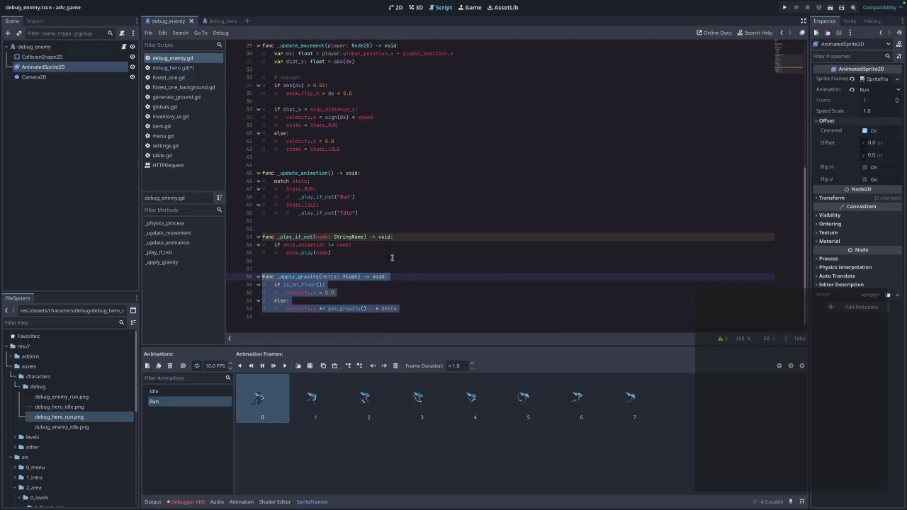
Copy the enemy's player-following if block into the hero's _physics_process
click(407, 276)
scroll(407, 276, up, 9)
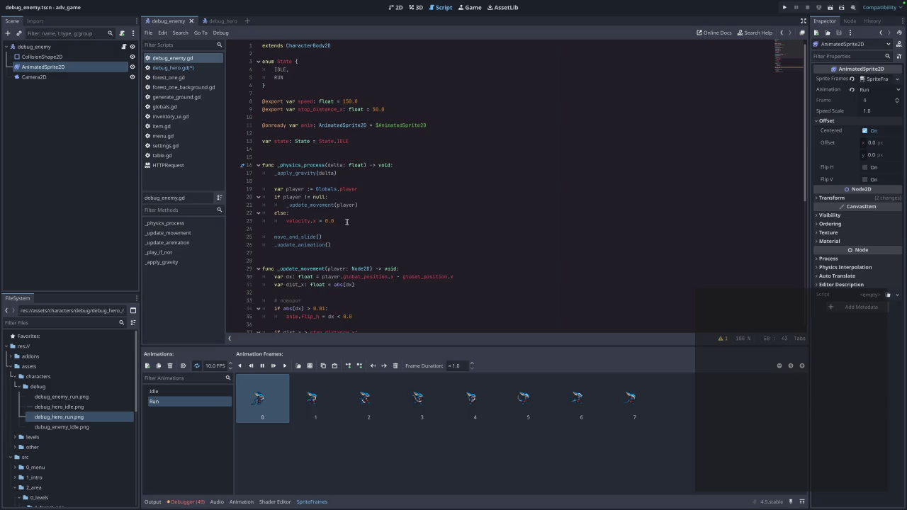
drag(345, 220, 270, 198)
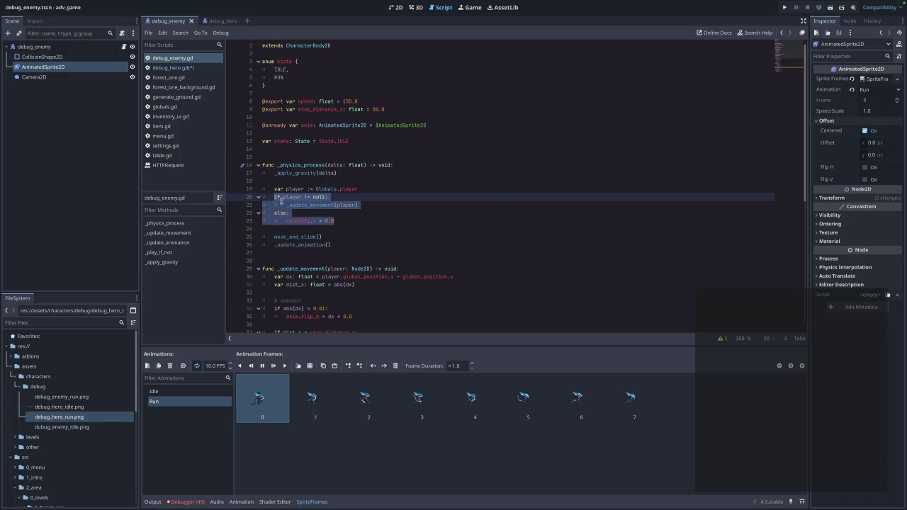
click(188, 69)
scroll(323, 244, up, 2)
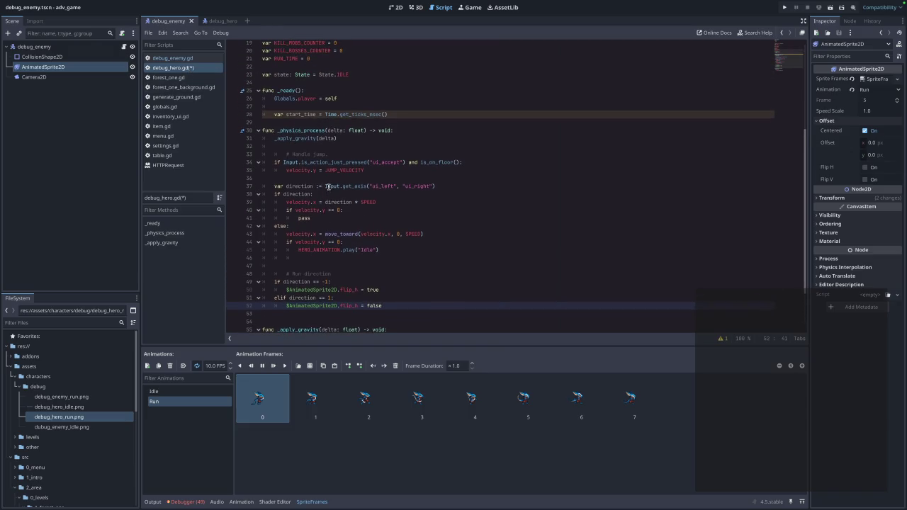
click(372, 145)
key(Return)
key(ctrl+v)
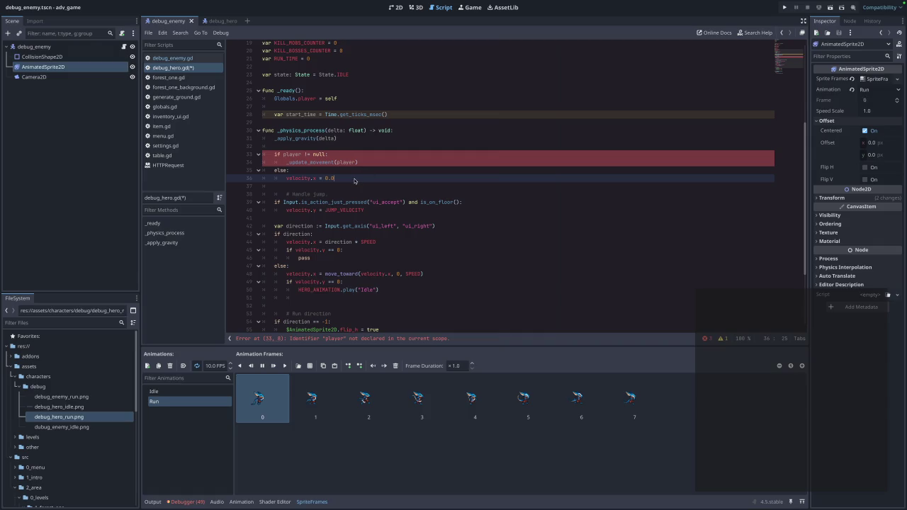
Delete the pasted player-following lines and the leftover blank line from debug_hero.gd
mouse_move(373, 181)
mouse_down()
mouse_move(273, 171)
mouse_move(248, 156)
mouse_up()
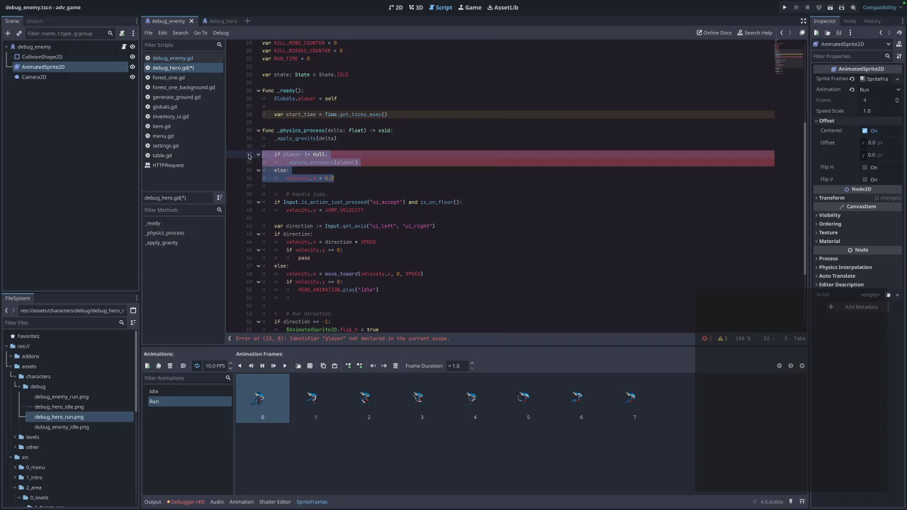
key(BackSpace)
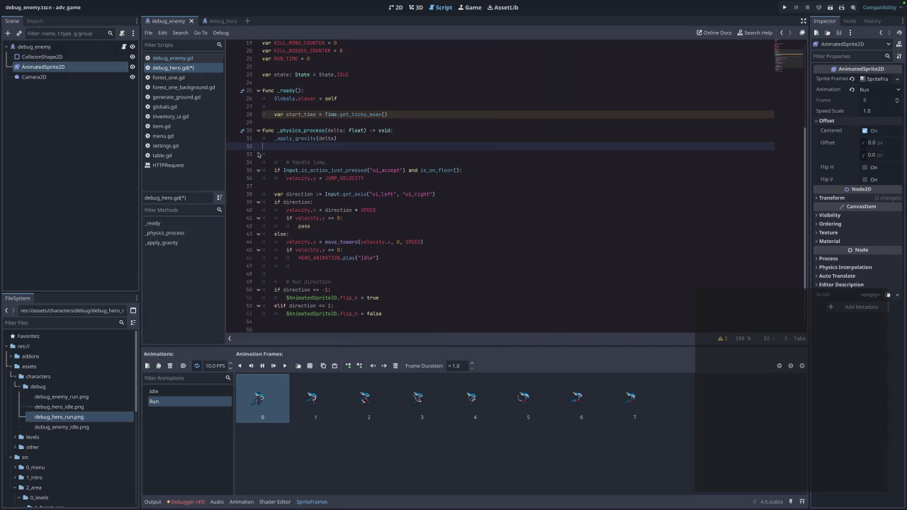
key(BackSpace)
click(192, 59)
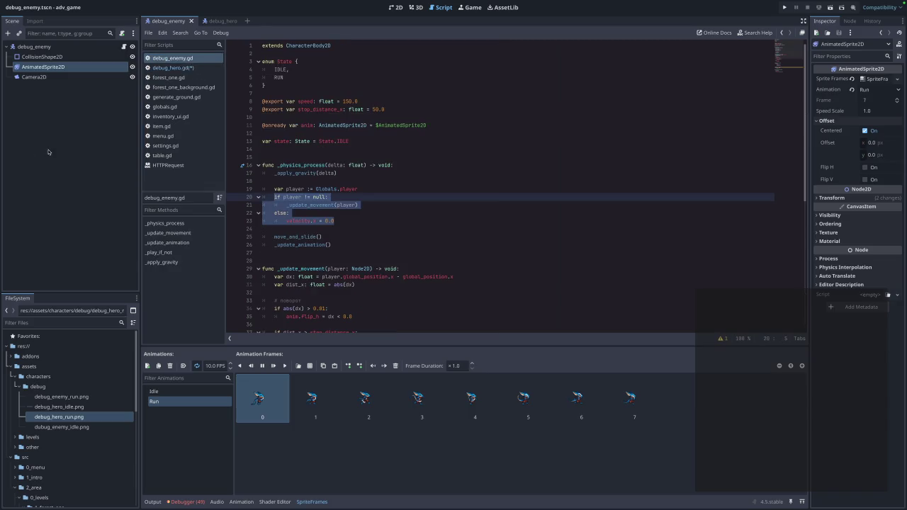
click(338, 240)
click(349, 247)
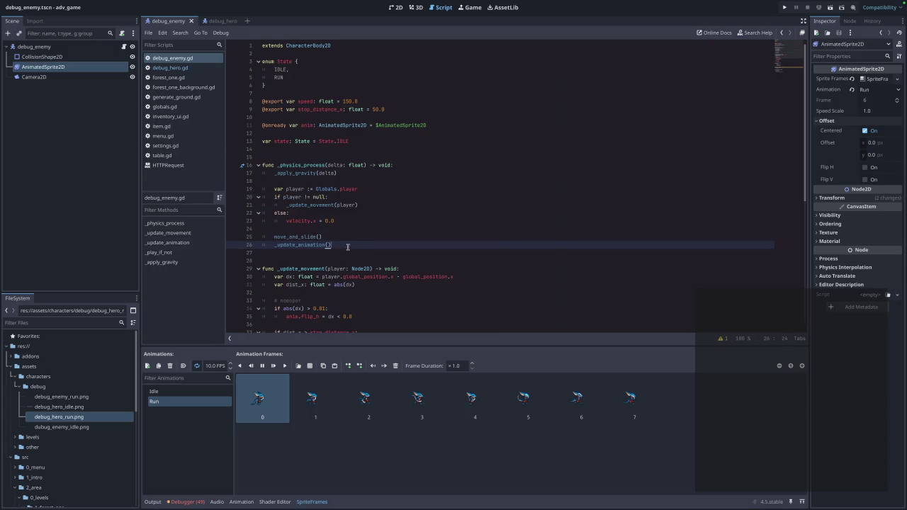
click(179, 67)
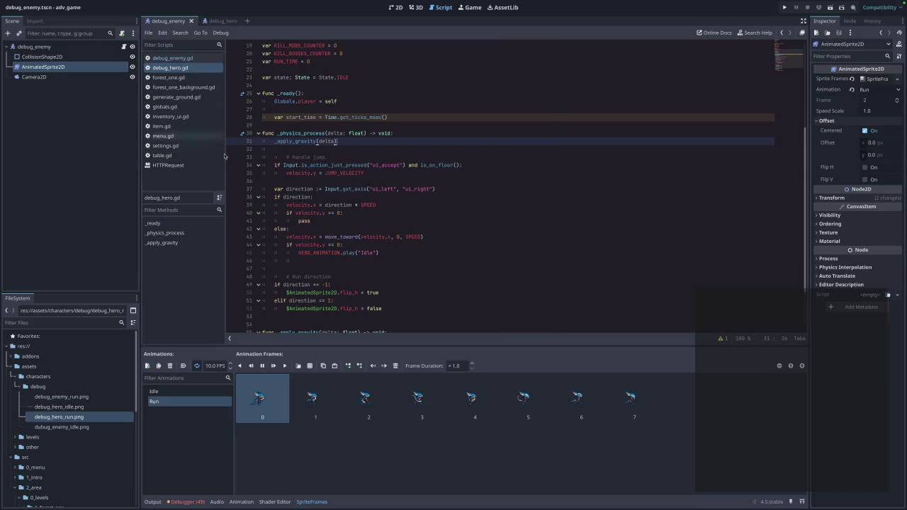
Add move_and_slide() and _update_animation() calls below _apply_gravity(delta) in debug_hero.gd
click(374, 136)
click(373, 140)
key(Return)
key(Return)
key(ctrl+v)
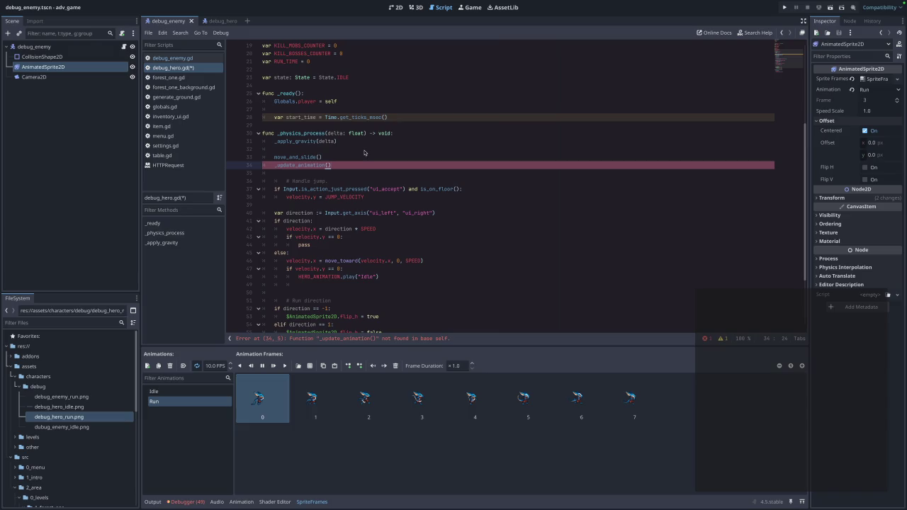
Copy the enemy's _update_animation match function into debug_hero.gd near line 58
click(170, 58)
scroll(341, 225, down, 3)
scroll(340, 225, down, 6)
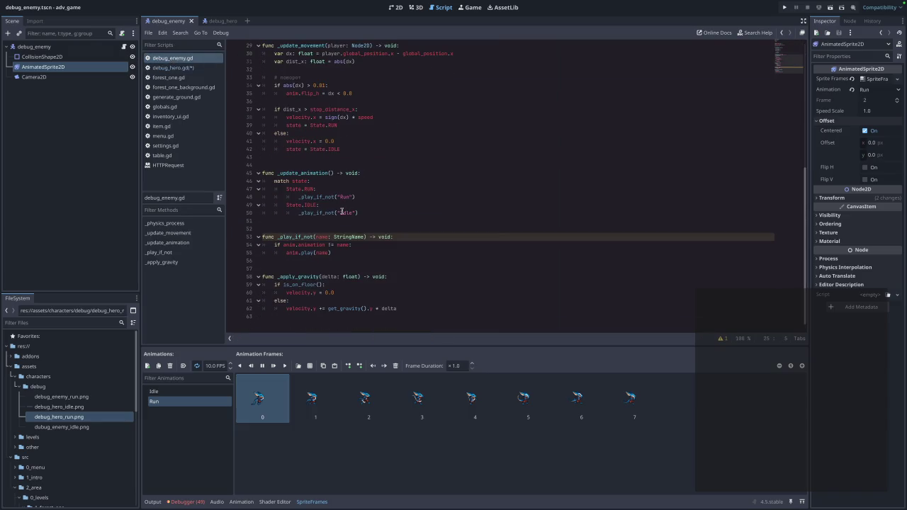
drag(371, 211, 249, 174)
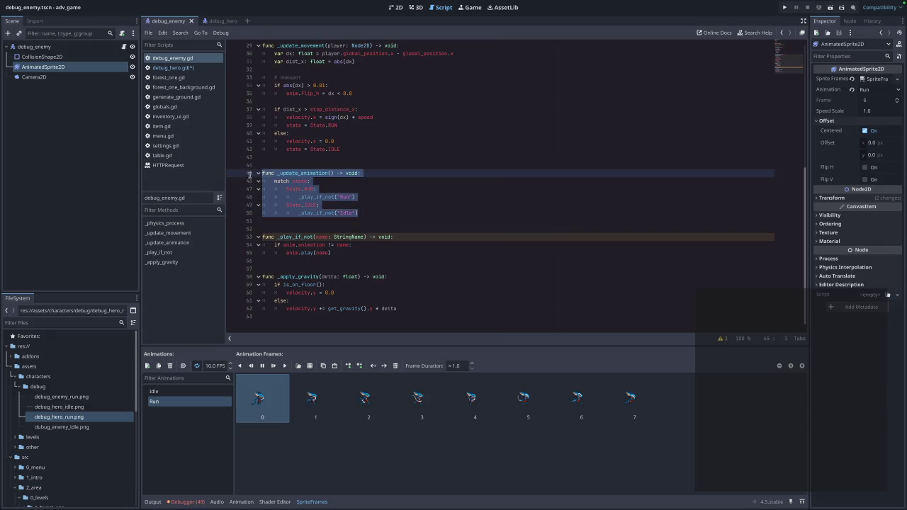
click(173, 68)
scroll(322, 276, down, 3)
click(322, 268)
key(Return)
key(ctrl+v)
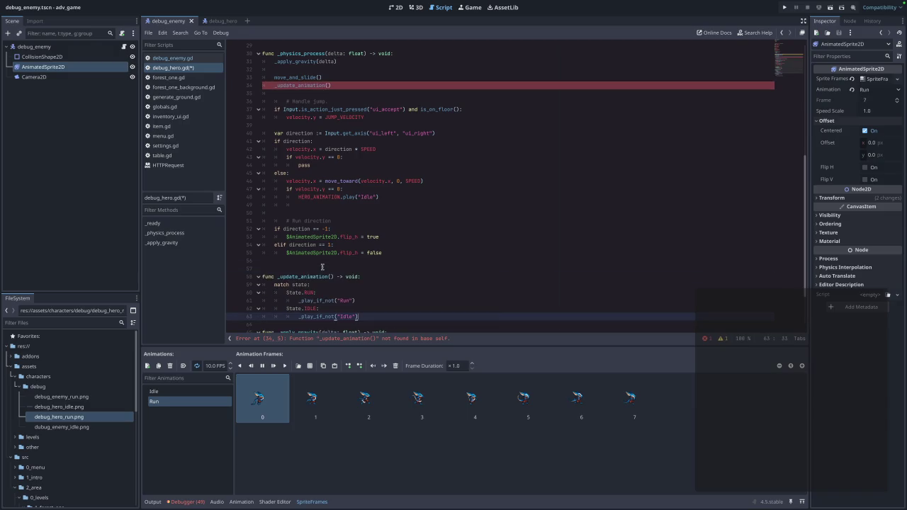
key(Return)
key(BackSpace)
key(BackSpace)
key(BackSpace)
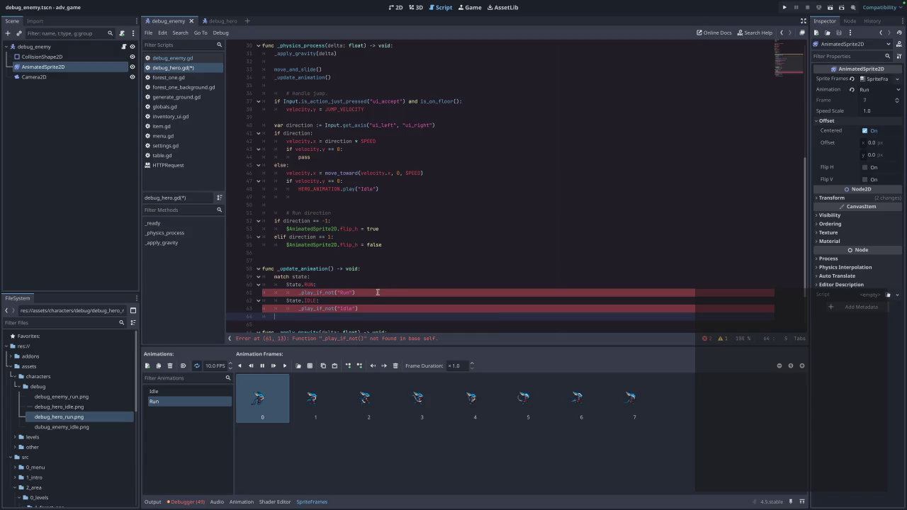
key(BackSpace)
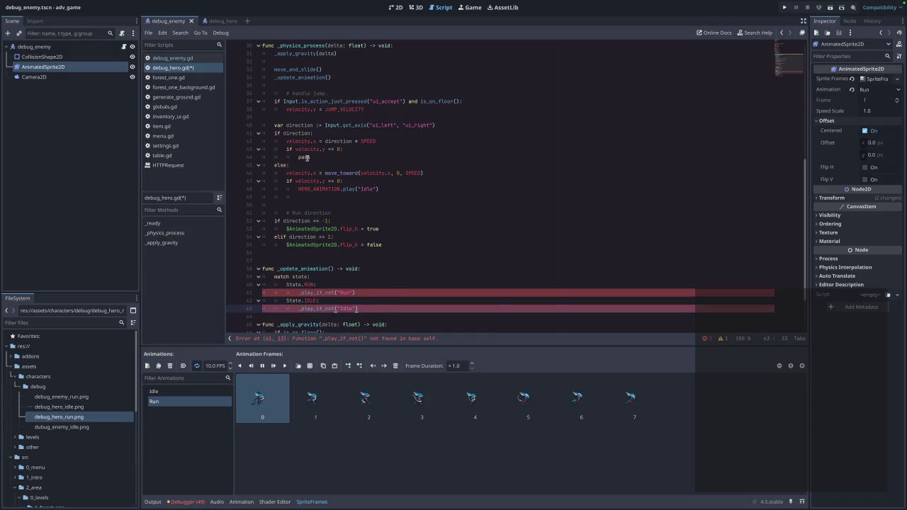
Copy the _play_if_not function from debug_enemy.gd
click(172, 58)
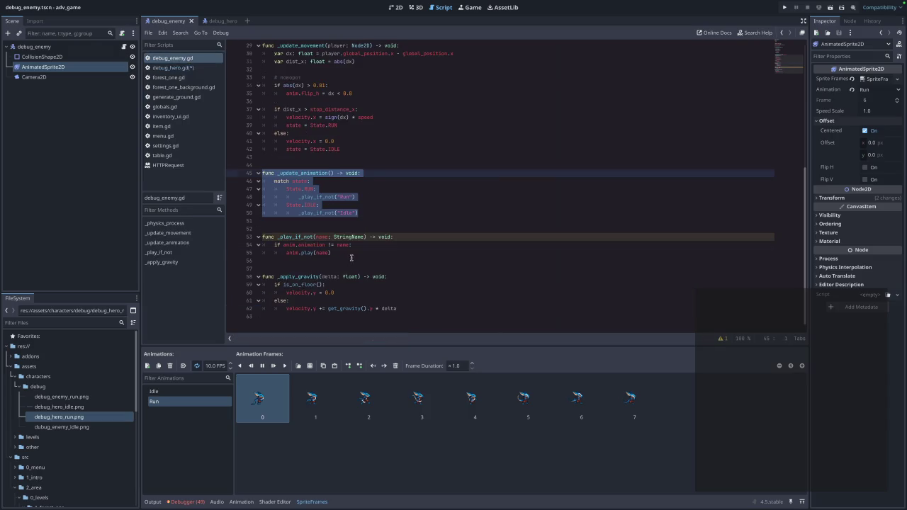
drag(351, 257, 260, 237)
click(177, 67)
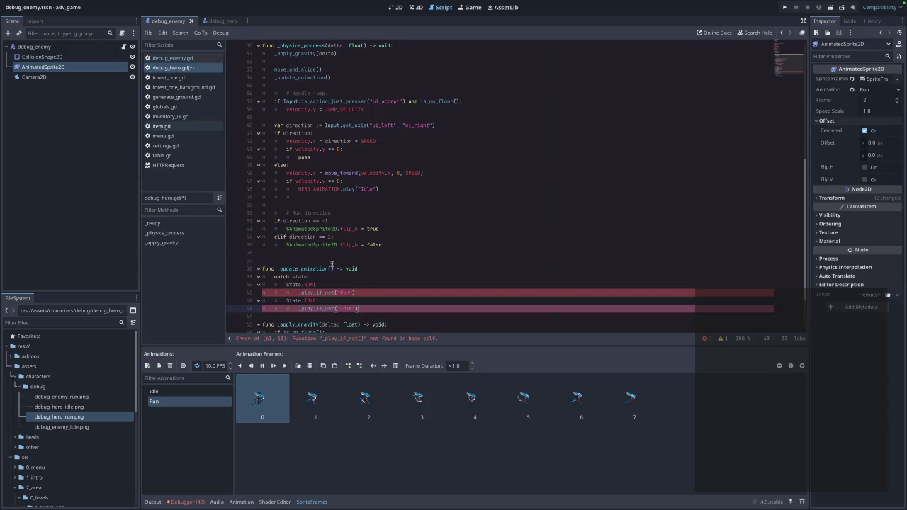
Paste the _play_if_not function below _update_animation in debug_hero.gd
key(Return)
key(Return)
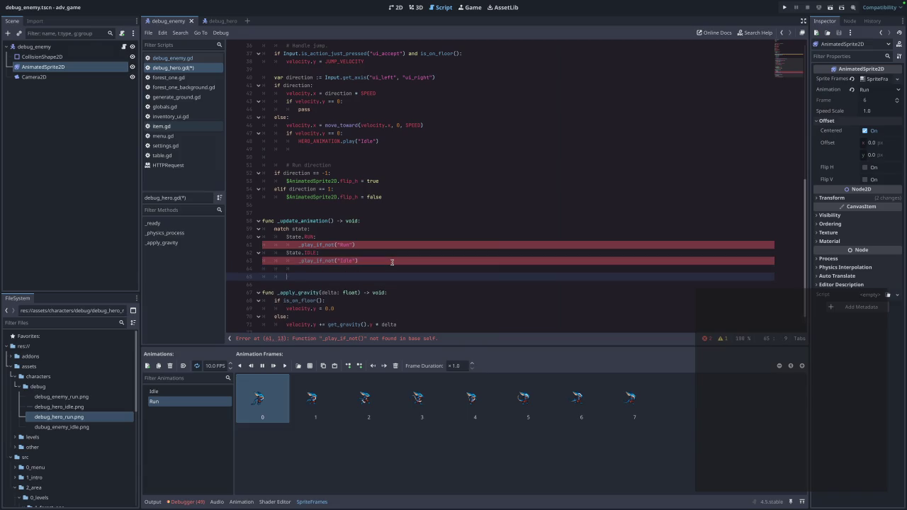
key(ctrl+v)
key(BackSpace)
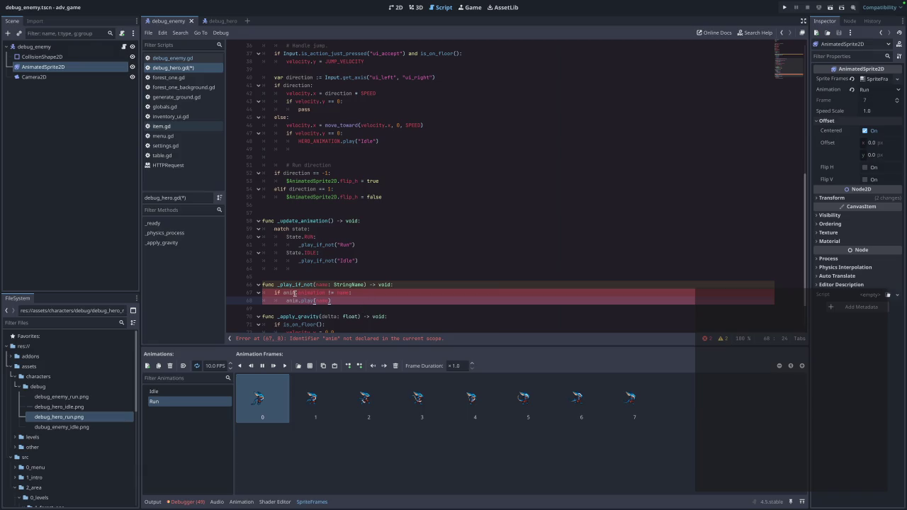
Replace both uses of anim in _play_if_not with HERO_ANIMATION
key(Page_Up)
click(322, 101)
double_click(322, 101)
key(ctrl+c)
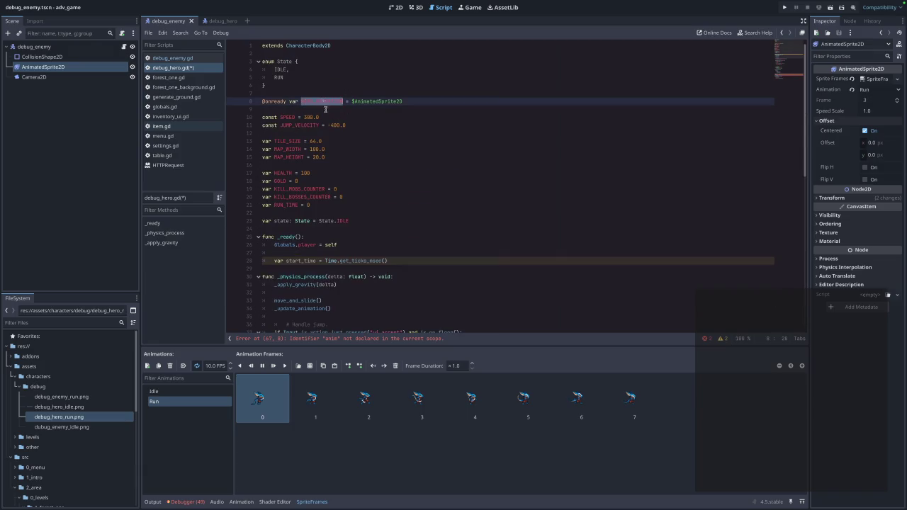
scroll(377, 189, down, 12)
click(298, 294)
double_click(291, 278)
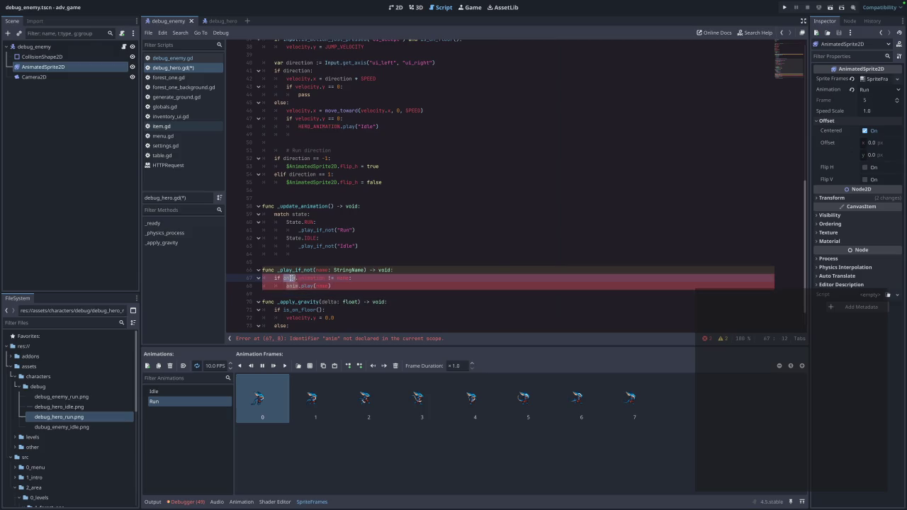
key(ctrl+d)
key(ctrl+v)
click(433, 281)
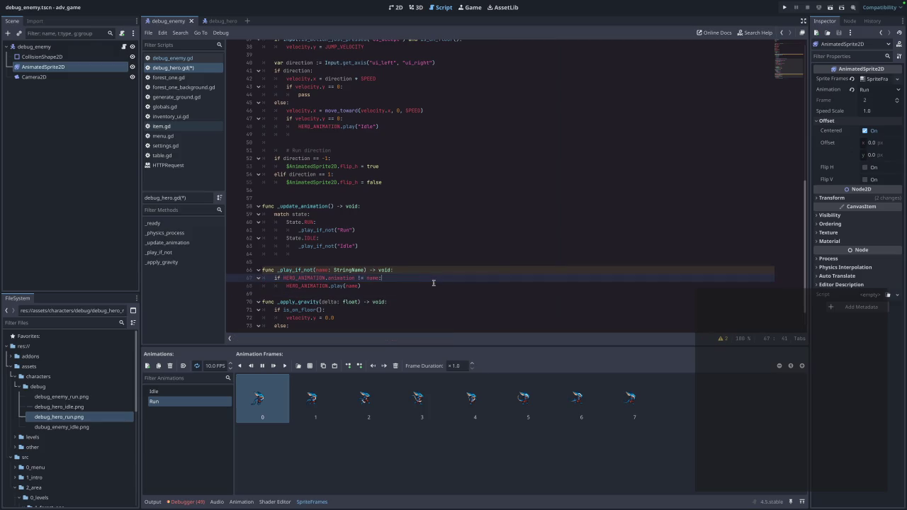
Tidy the blank lines around _play_if_not and save debug_hero.gd
key(ctrl+s)
click(314, 294)
key(Return)
key(ctrl+z)
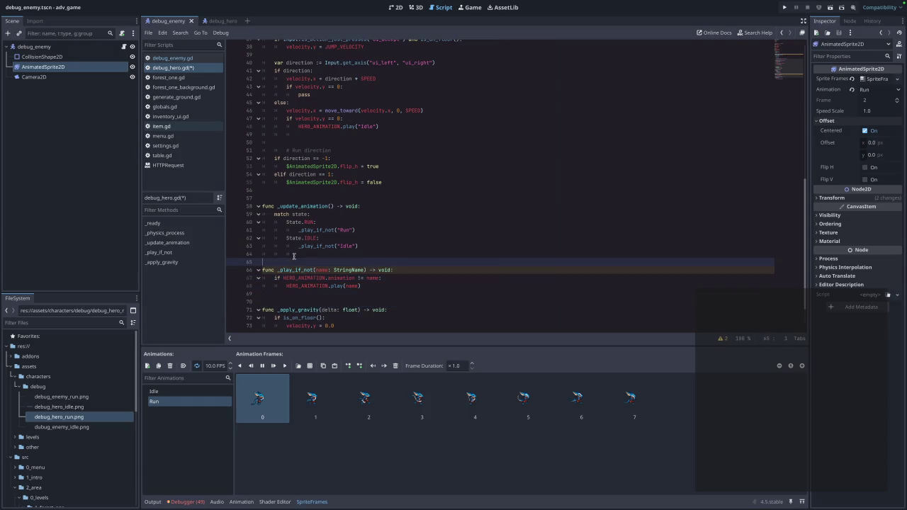
key(Up)
key(BackSpace)
key(BackSpace)
key(BackSpace)
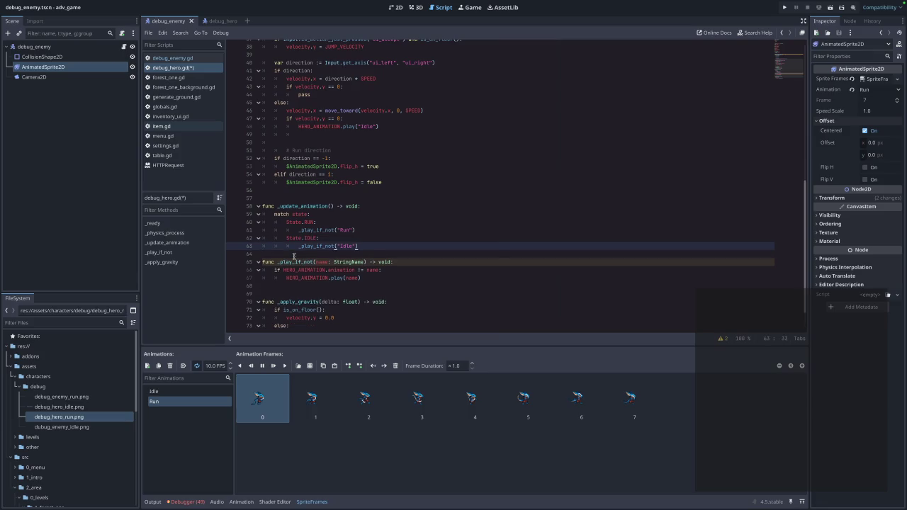
key(Return)
key(ctrl+s)
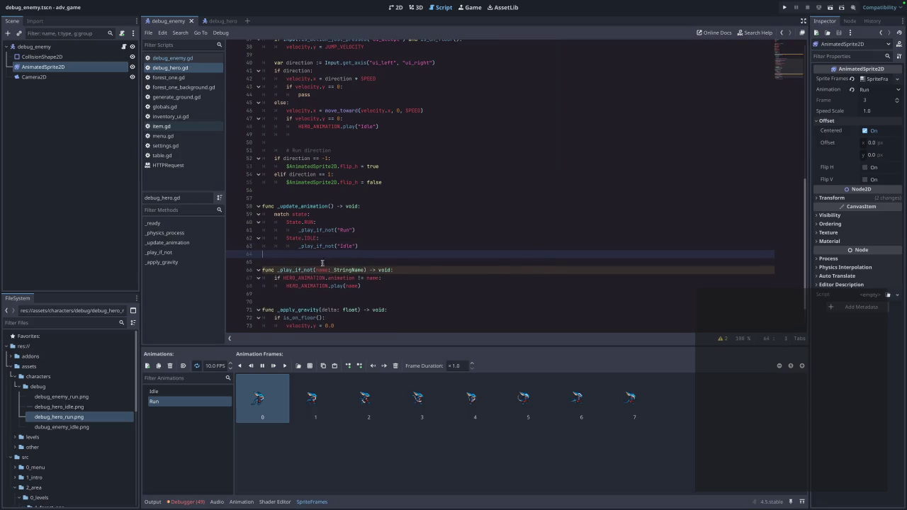
Run the project to test the hero
scroll(311, 258, down, 2)
scroll(408, 129, up, 6)
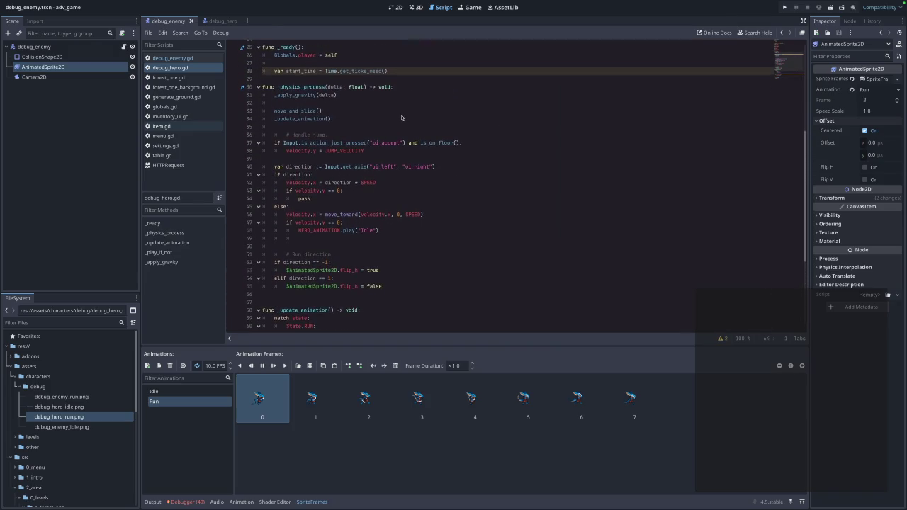
click(784, 7)
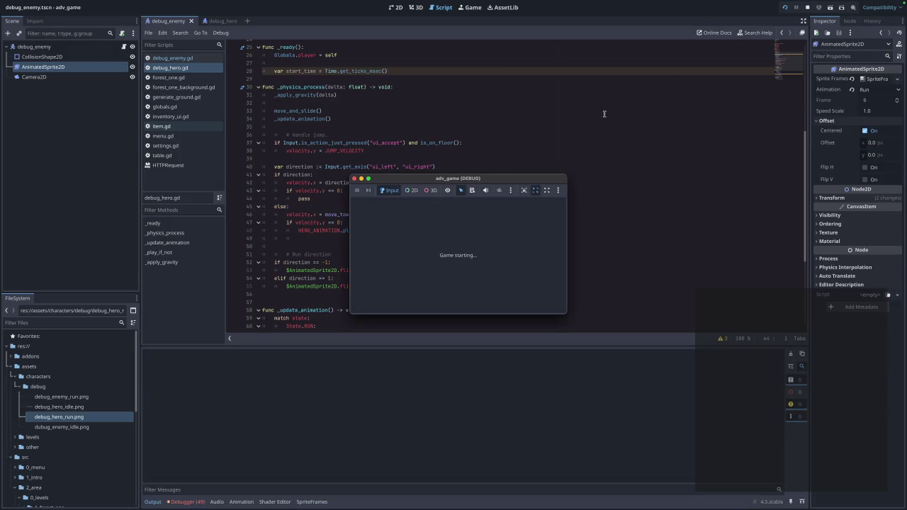
click(469, 224)
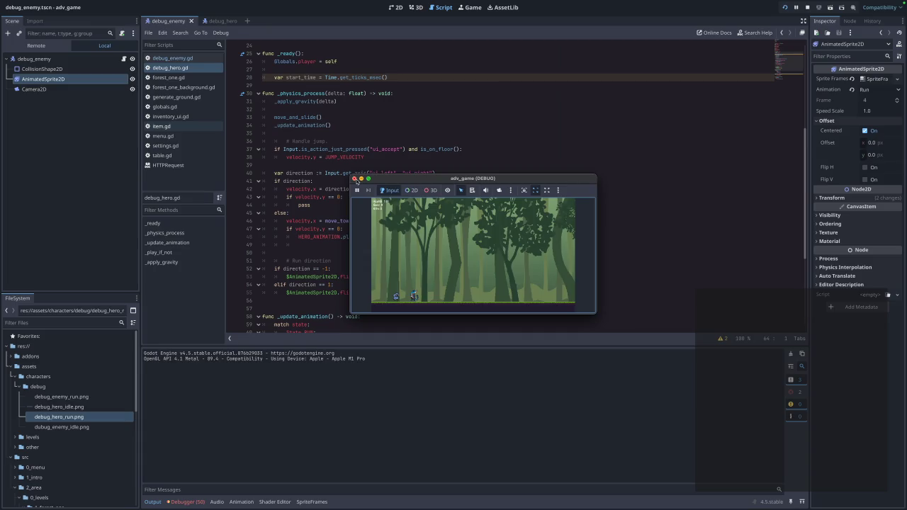
click(356, 178)
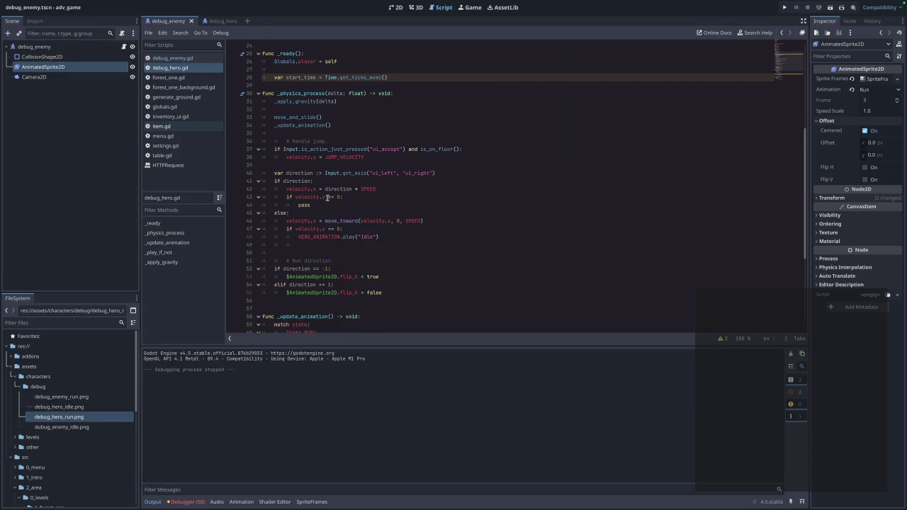
drag(342, 118, 275, 117)
key(ctrl+c)
key(BackSpace)
key(BackSpace)
click(411, 285)
key(Return)
key(Return)
key(ctrl+v)
click(784, 8)
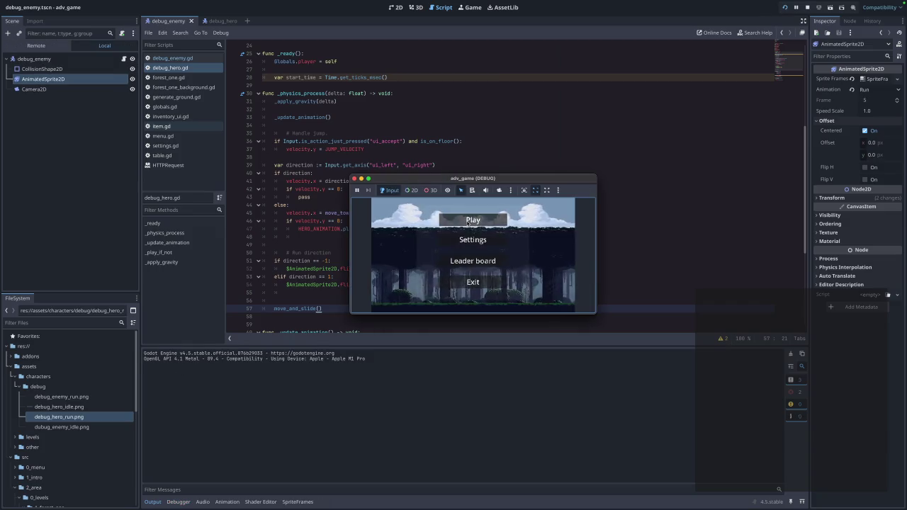
click(468, 222)
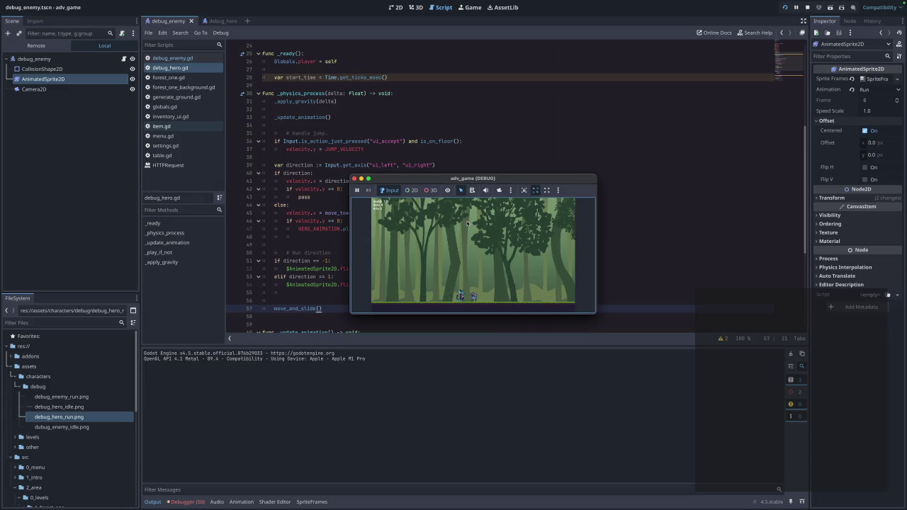
click(354, 178)
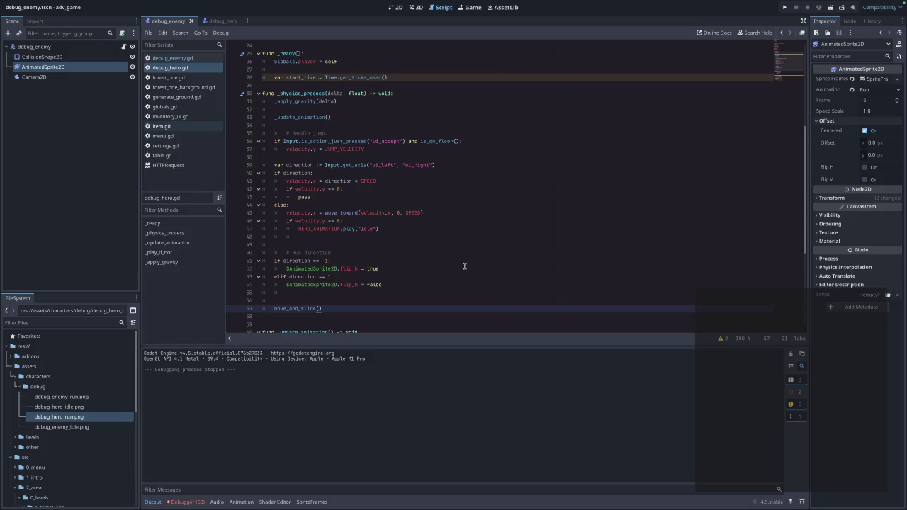
scroll(449, 259, down, 7)
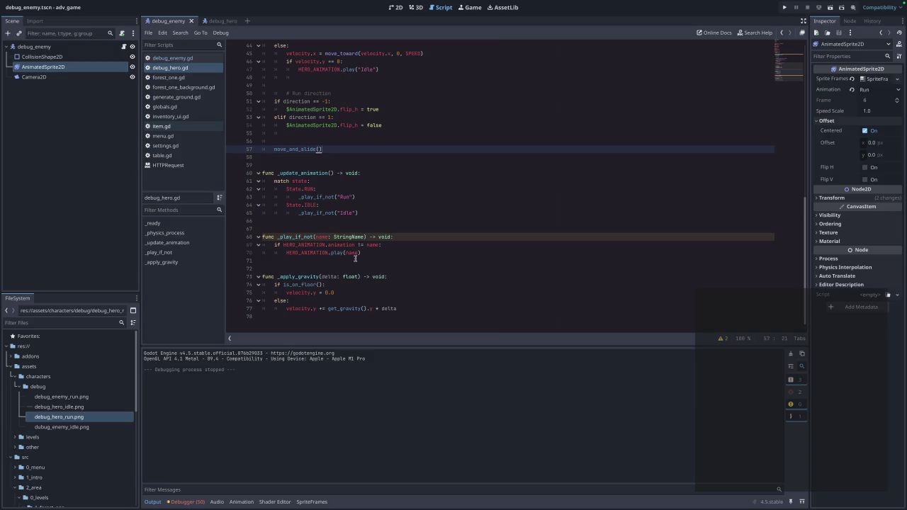
click(301, 325)
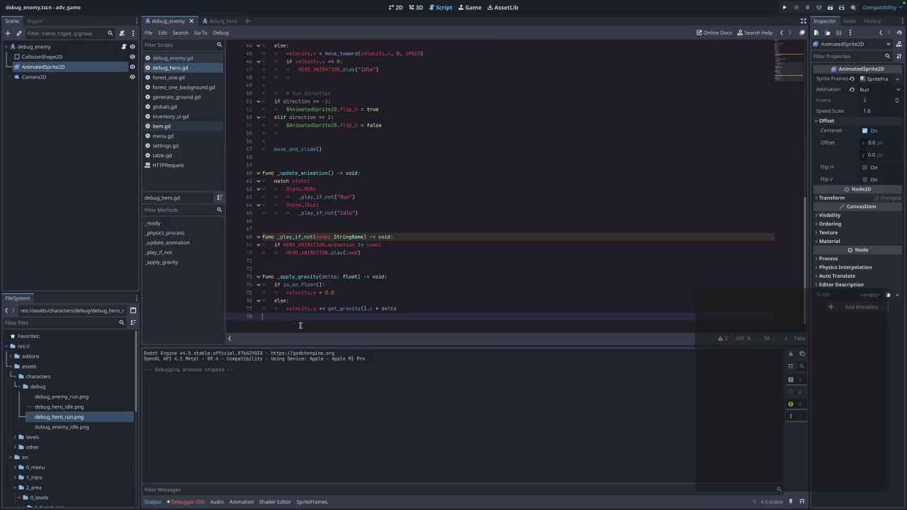
Add an empty `_control() -> void` function at the script's end and cut the jump and run-direction code
key(Return)
key(Return)
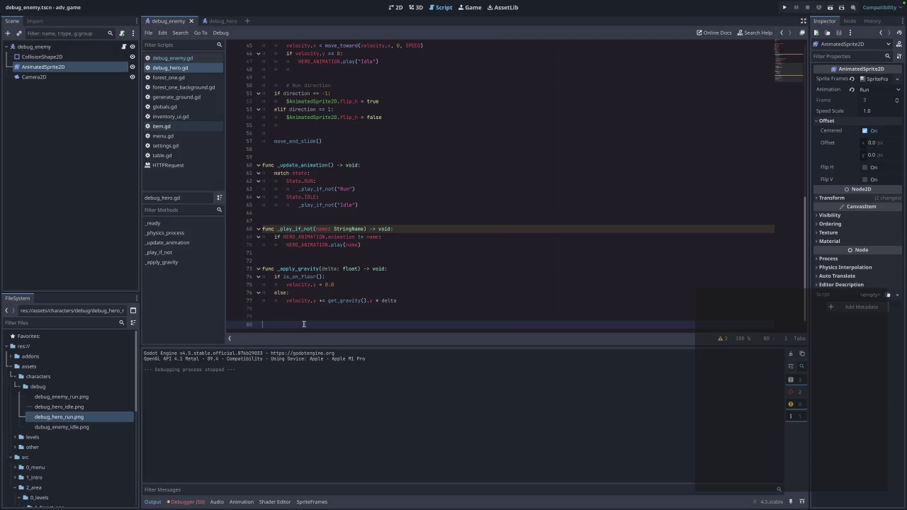
text(func _control)
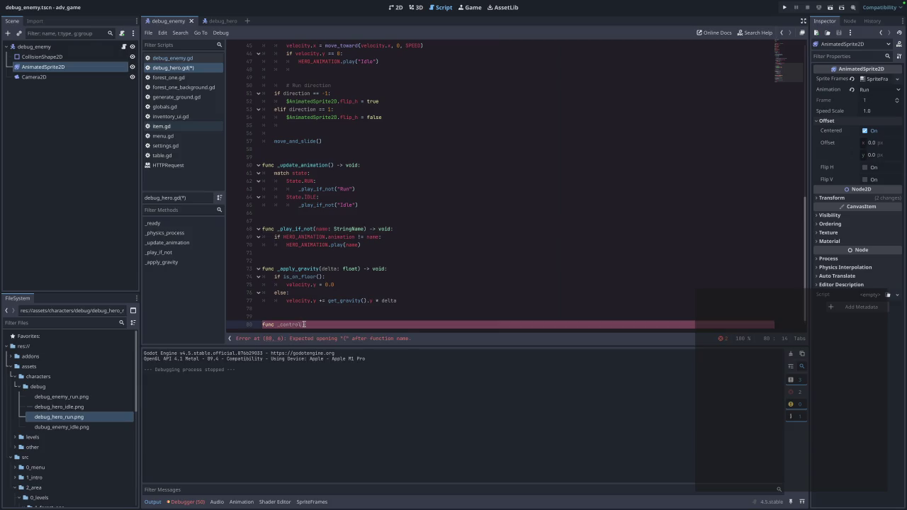
text(()
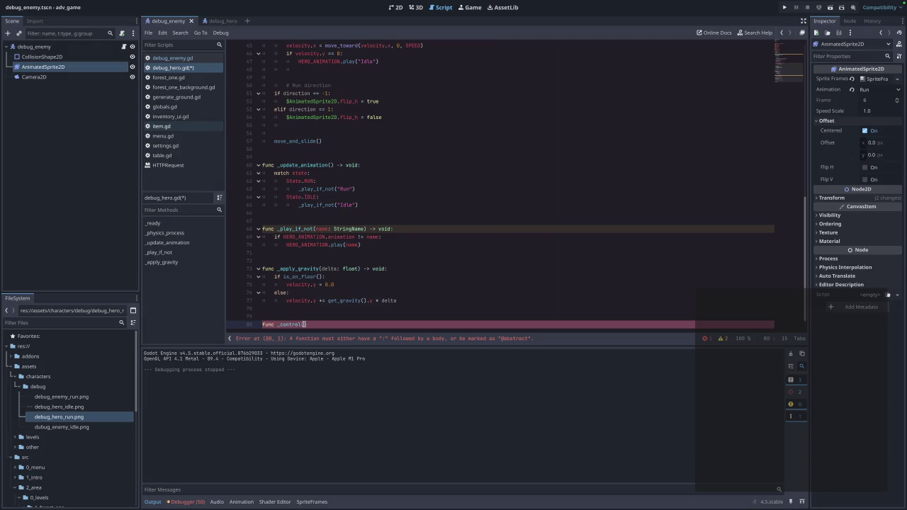
text() -)
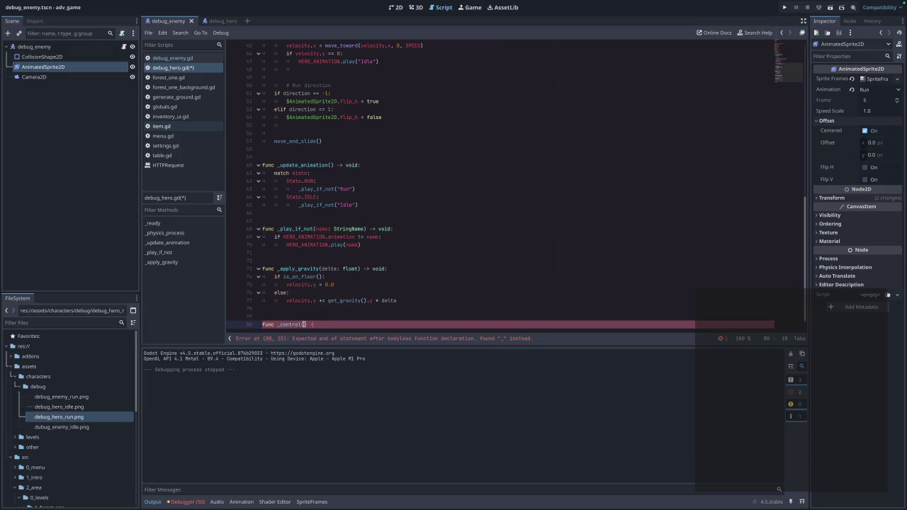
text(> void:)
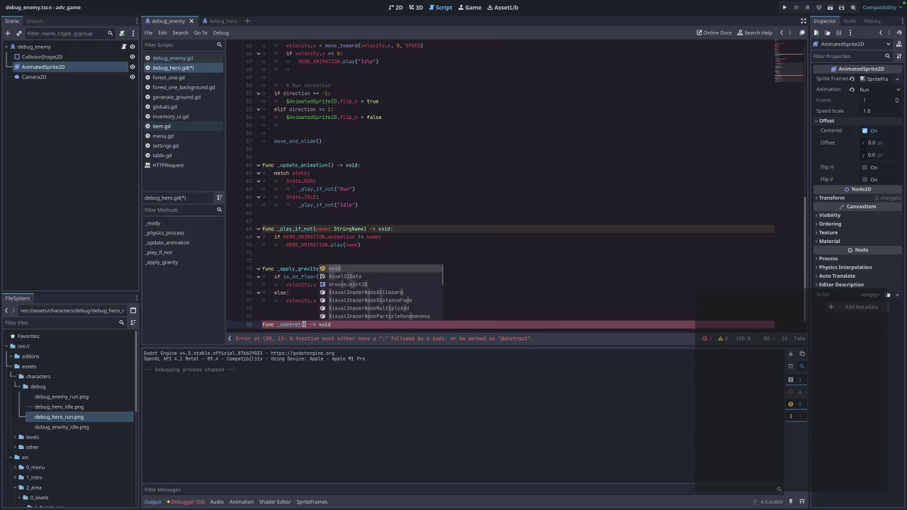
scroll(357, 248, up, 7)
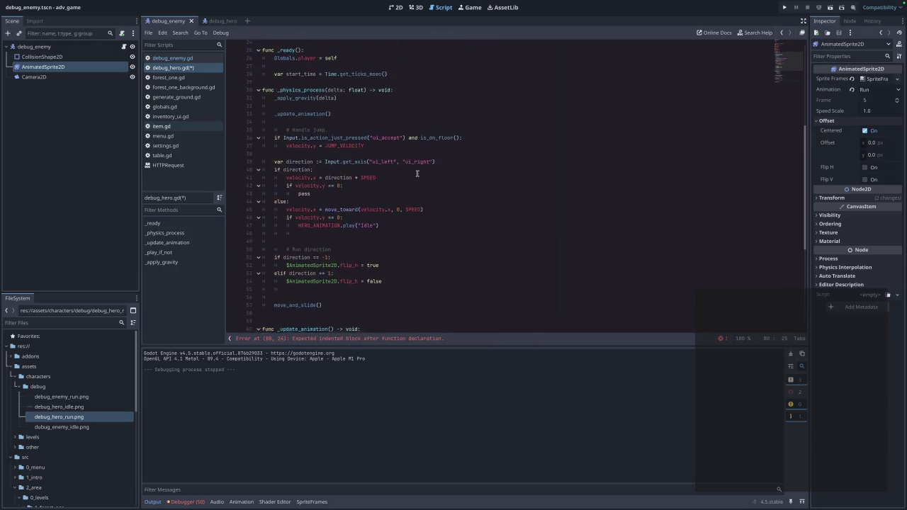
click(409, 264)
shift+click(399, 281)
mouse_move(399, 282)
mouse_down()
mouse_move(378, 280)
mouse_move(397, 281)
mouse_up()
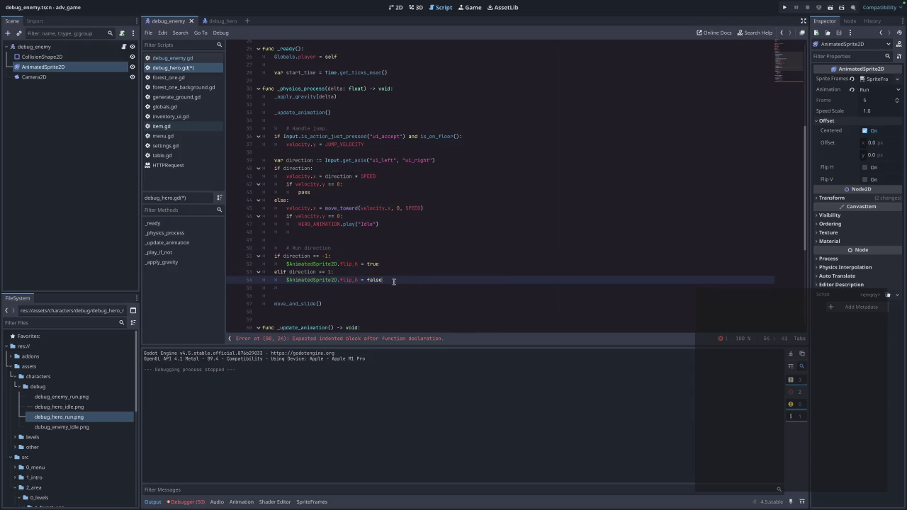
shift+click(331, 256)
shift+click(283, 132)
key(BackSpace)
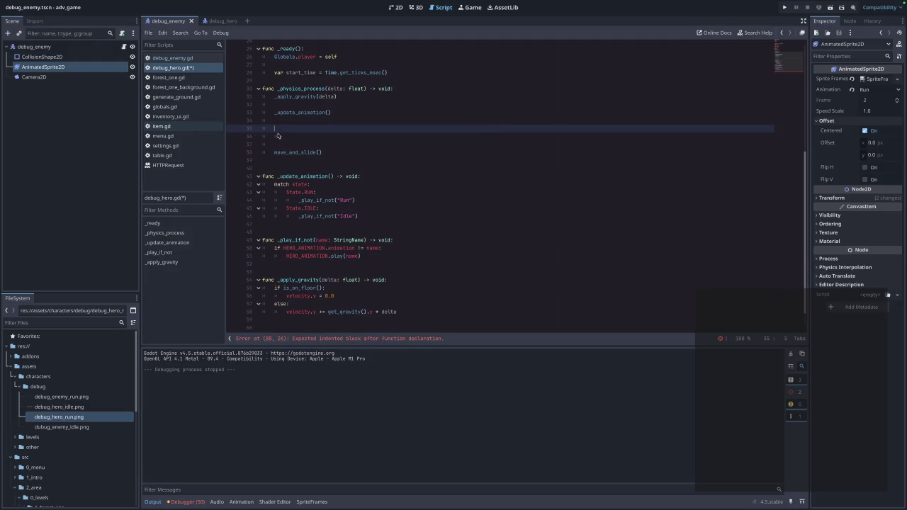
Paste the movement code into the new function and rename it `_movement`
scroll(417, 192, down, 1)
click(331, 326)
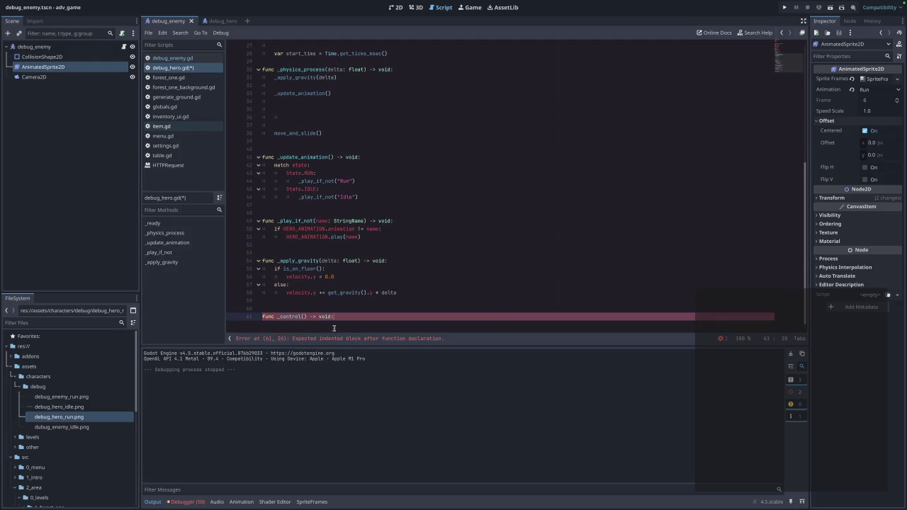
text(# Handle jump. 	if Input.is_action_just_pressed("ui_accept") and is_on_floor(): 		velocity.y = JUMP_VELOCITY  	var direction := Input.get_axis("ui_left", "ui_right") 	if direction: 		velocity.x = direction * SPEED 		if velocity.y == 0: 			pass 	else: 		velocity.x = move_toward(velocity.x, 0, SPEED) 		if velocity.y == 0: 			HERO_ANIMATION.play("Idle") 		  		# Run direction 	if direction == -1: 		$AnimatedSprite2D.flip_h = true 	elif direction == 1: 		$AnimatedSprite2D.flip_h = false)
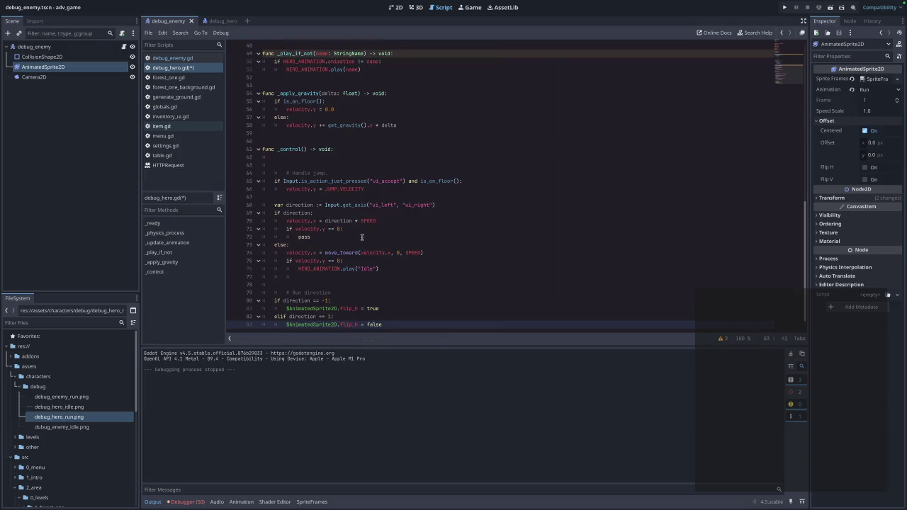
click(289, 142)
double_click(289, 149)
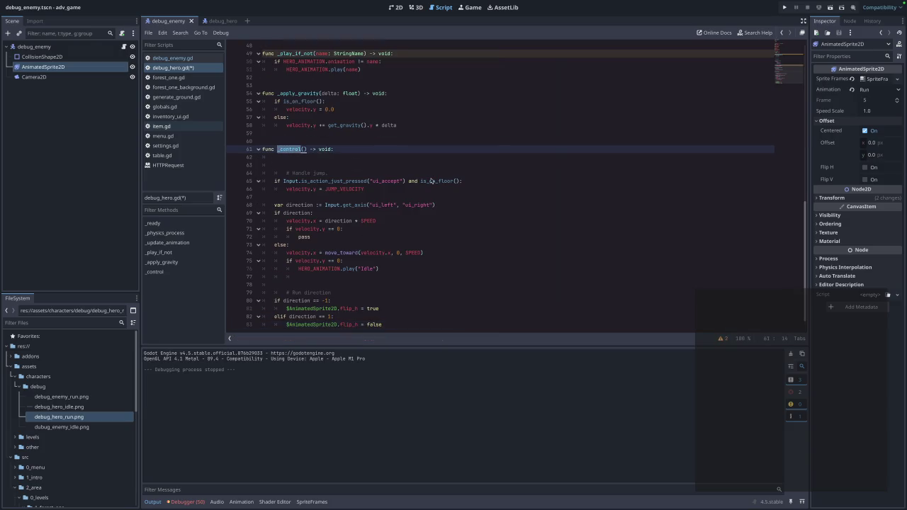
text(_movement)
Tidy the blank lines around the `_movement` function body
click(318, 166)
key(BackSpace)
key(BackSpace)
shift+click(462, 318)
click(461, 319)
key(Return)
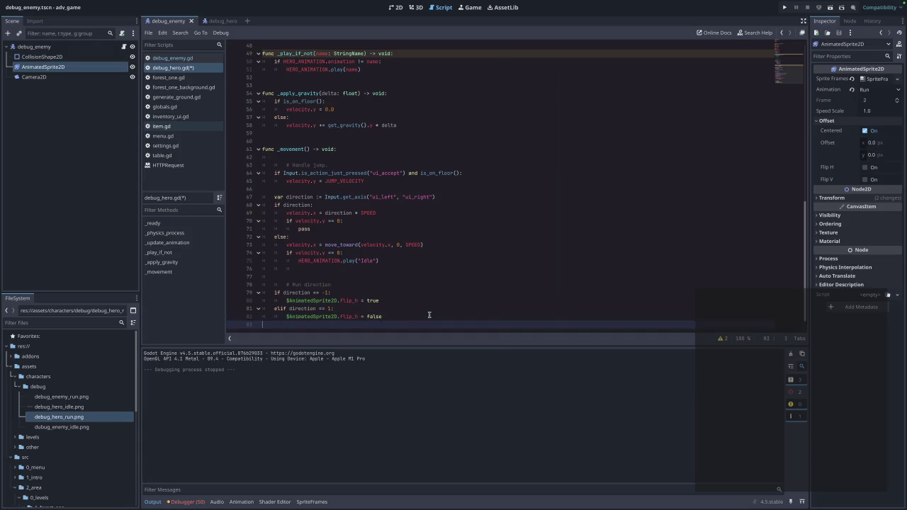
scroll(296, 287, up, 12)
click(298, 267)
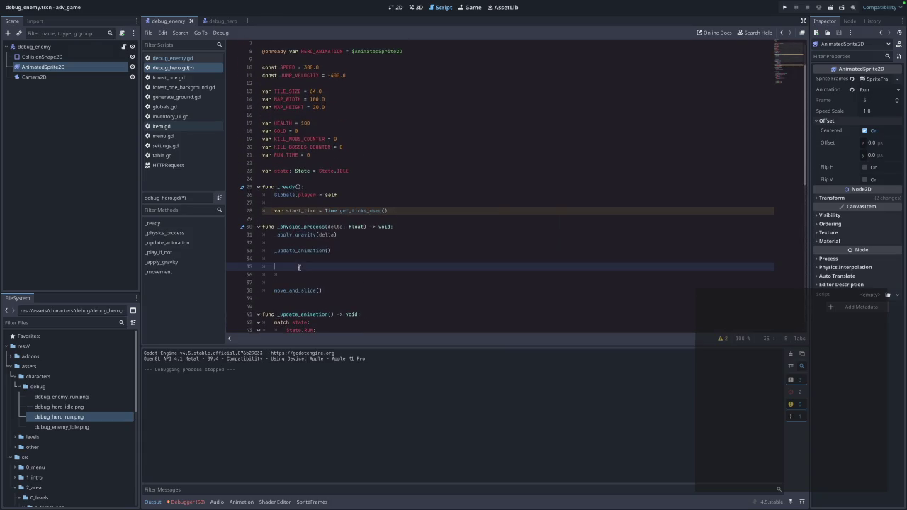
Call `_movement()` in `_physics_process`, remove the surrounding empty lines, and save
text(_movement())
key(Down)
key(Delete)
key(BackSpace)
key(Up)
key(BackSpace)
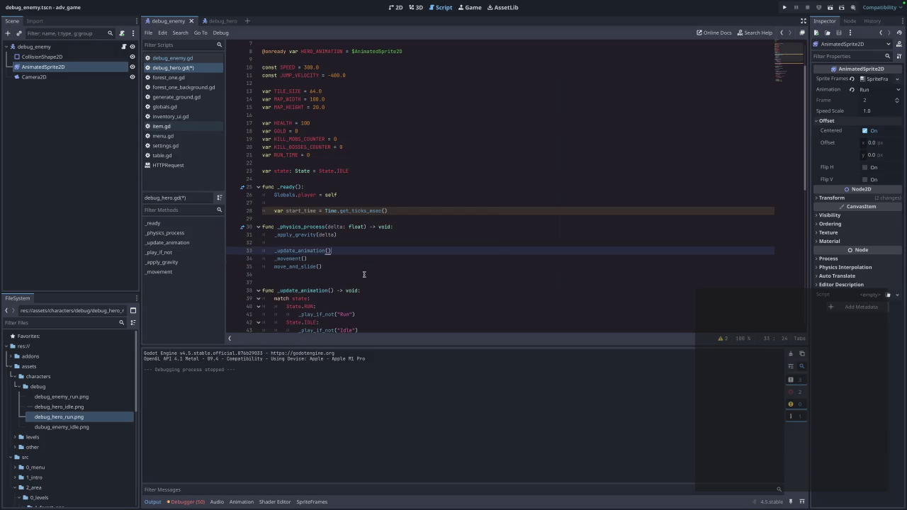
click(308, 241)
key(BackSpace)
click(392, 260)
key(ctrl+s)
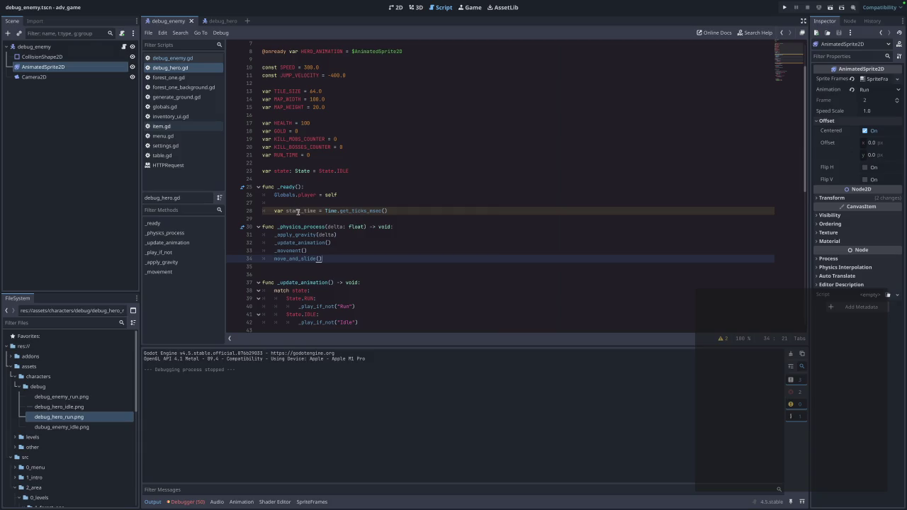
Delete the '# Handle jump.' comment from `_movement`, save again, and launch the game
scroll(352, 224, down, 4)
scroll(350, 224, down, 9)
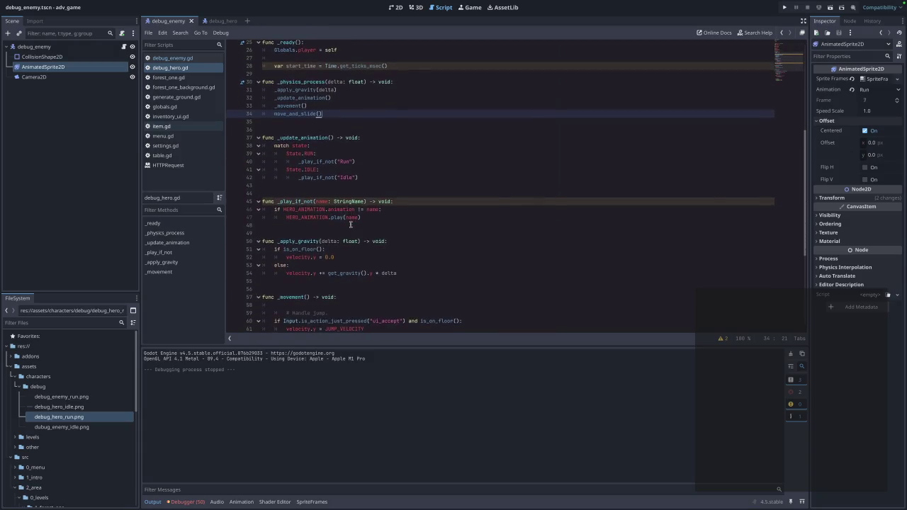
drag(329, 156, 261, 157)
key(BackSpace)
key(BackSpace)
key(ctrl+s)
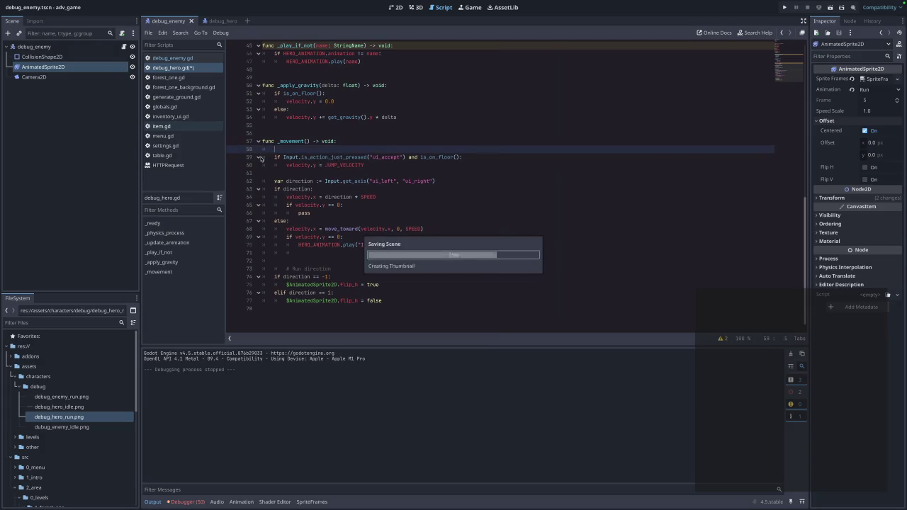
click(786, 7)
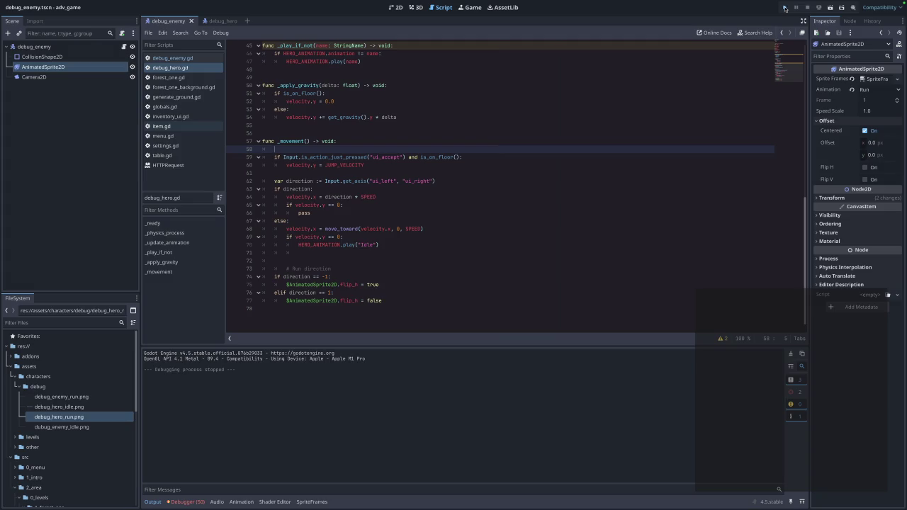
click(466, 225)
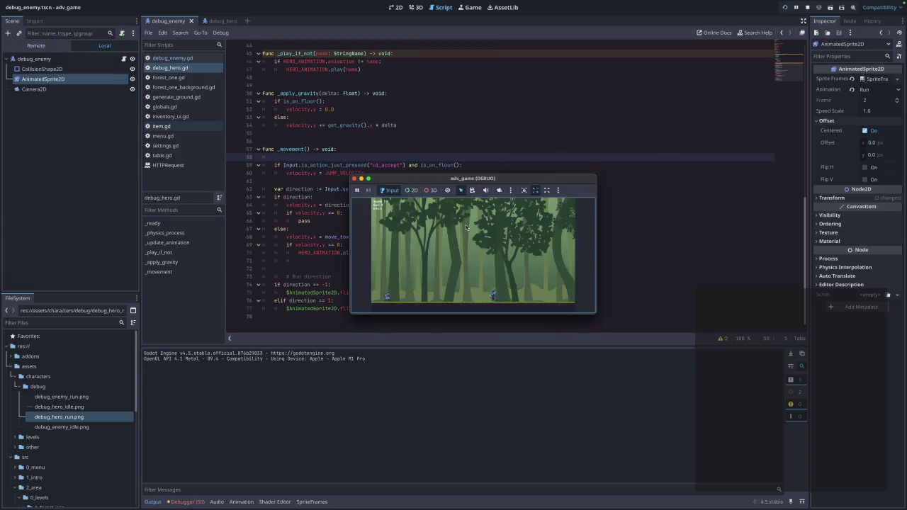
key(Right)
click(354, 179)
click(460, 277)
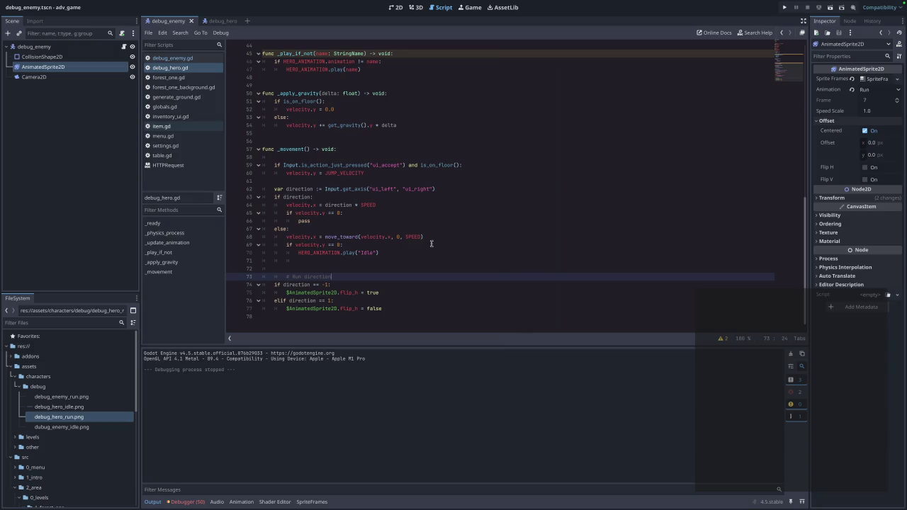
scroll(429, 243, up, 2)
scroll(428, 243, down, 2)
scroll(428, 243, up, 9)
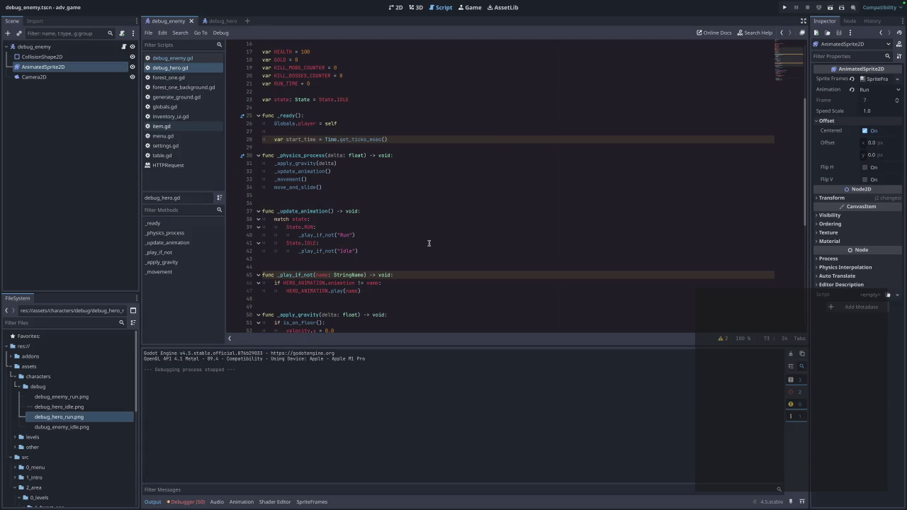
scroll(429, 243, down, 3)
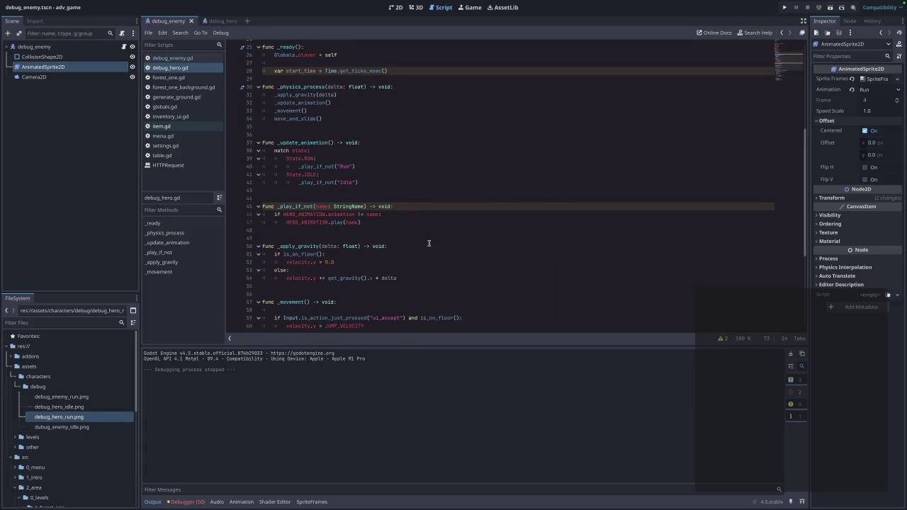
scroll(429, 243, up, 2)
scroll(429, 243, up, 1)
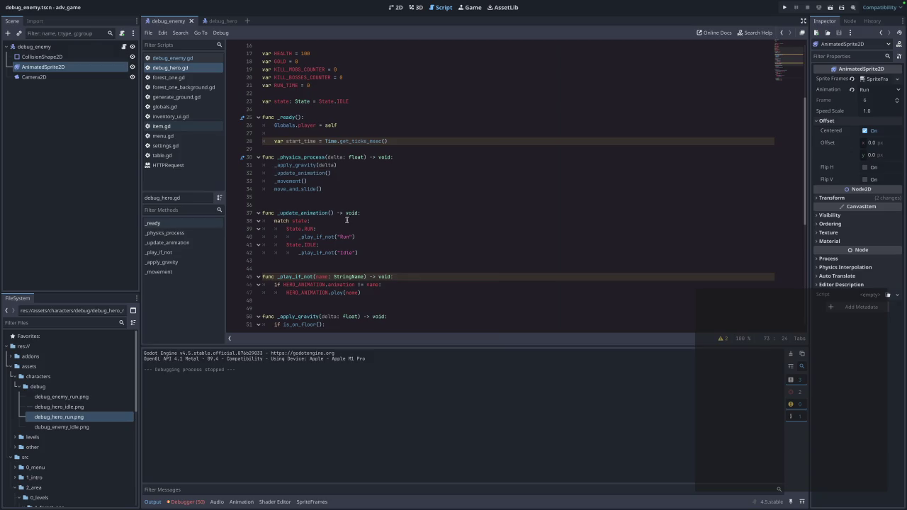
scroll(349, 218, up, 2)
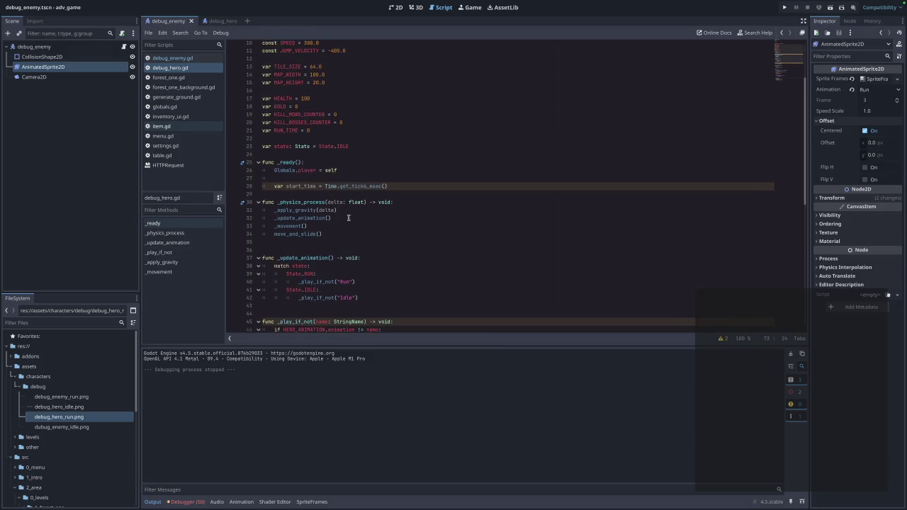
scroll(347, 218, up, 2)
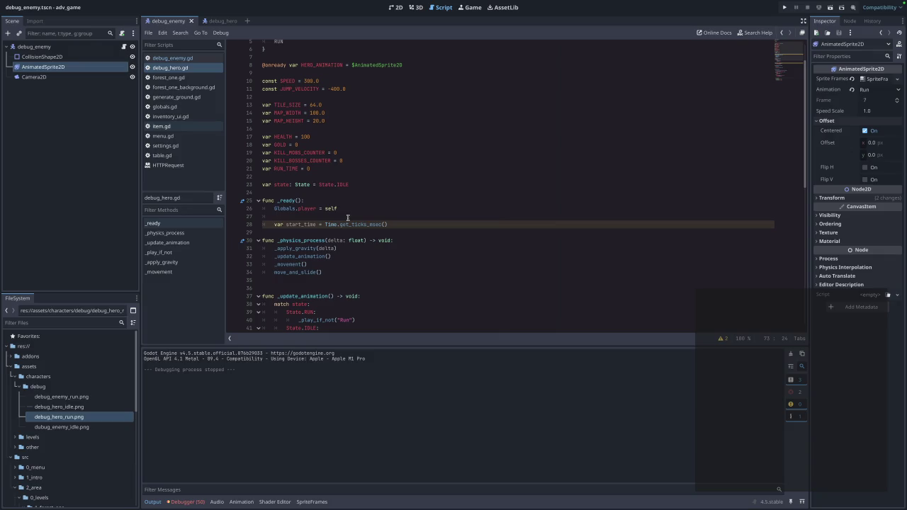
scroll(347, 217, up, 2)
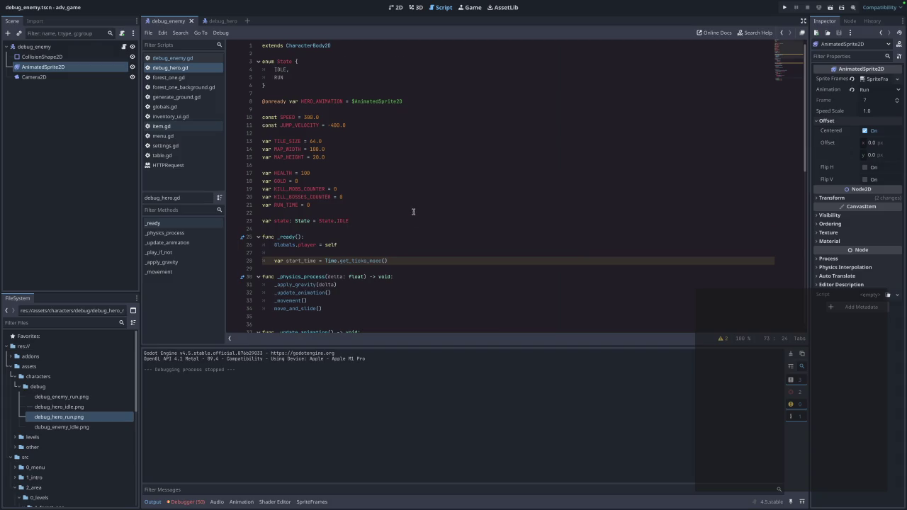
scroll(413, 212, down, 8)
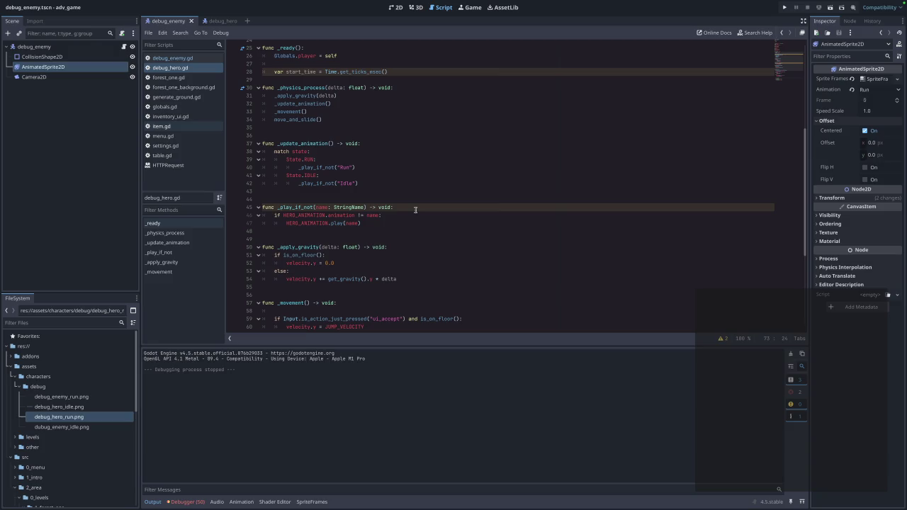
scroll(415, 210, down, 3)
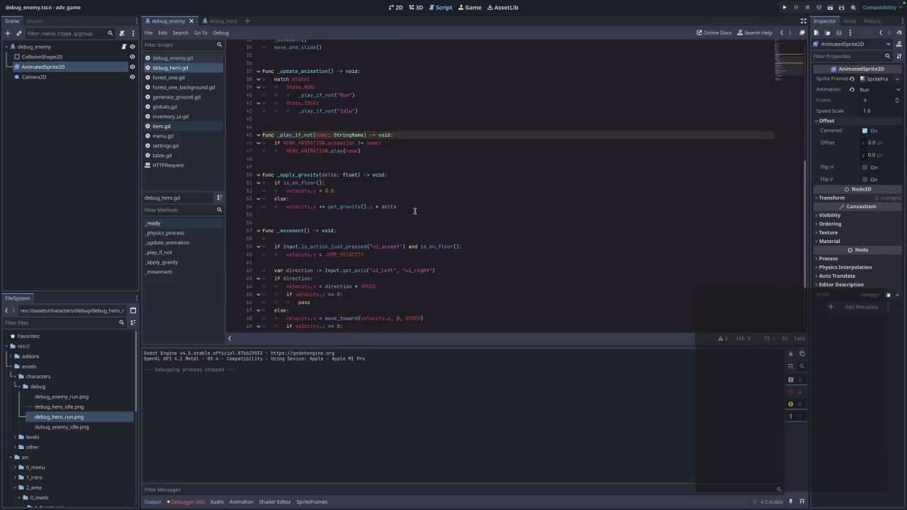
scroll(415, 211, down, 3)
scroll(415, 212, up, 4)
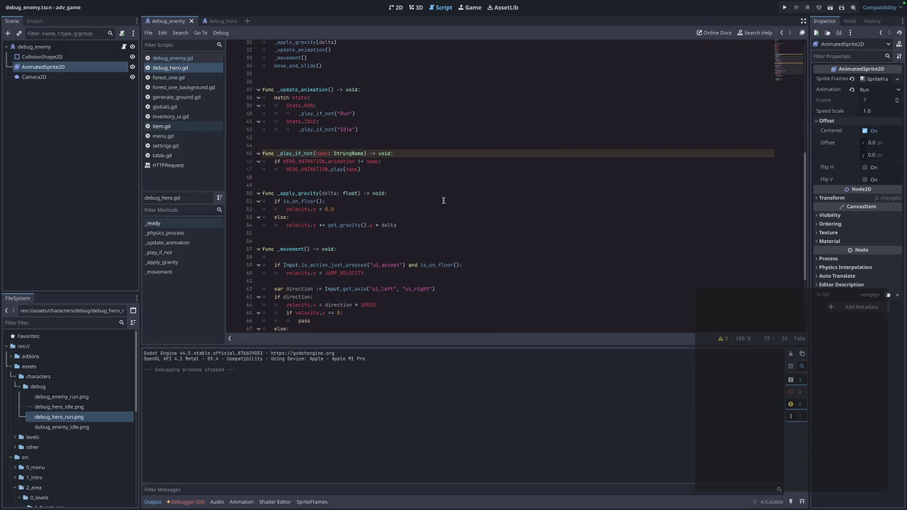
Cut `_update_animation` and `_play_if_not`, paste them after `_movement` at the file end, and save
click(369, 170)
mouse_move(370, 170)
mouse_down()
mouse_move(214, 124)
mouse_move(231, 93)
mouse_up()
key(super+c)
key(BackSpace)
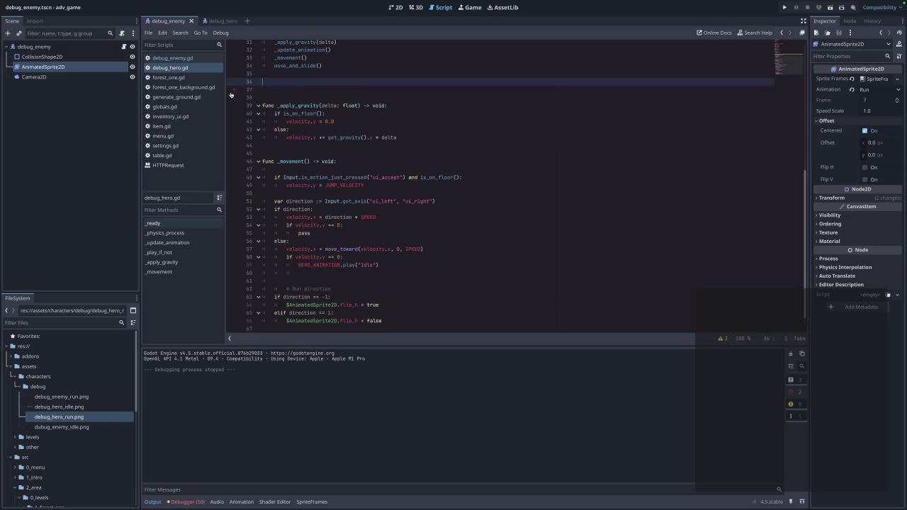
key(BackSpace)
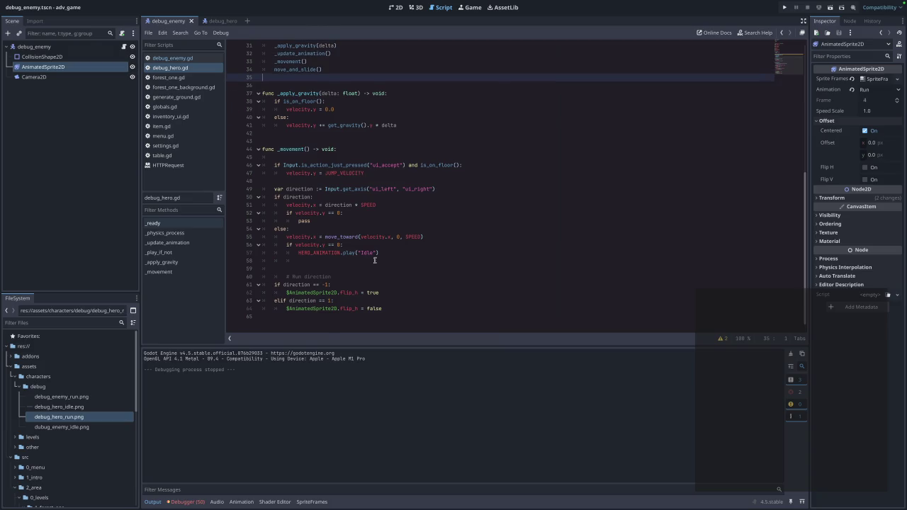
click(326, 325)
key(super+v)
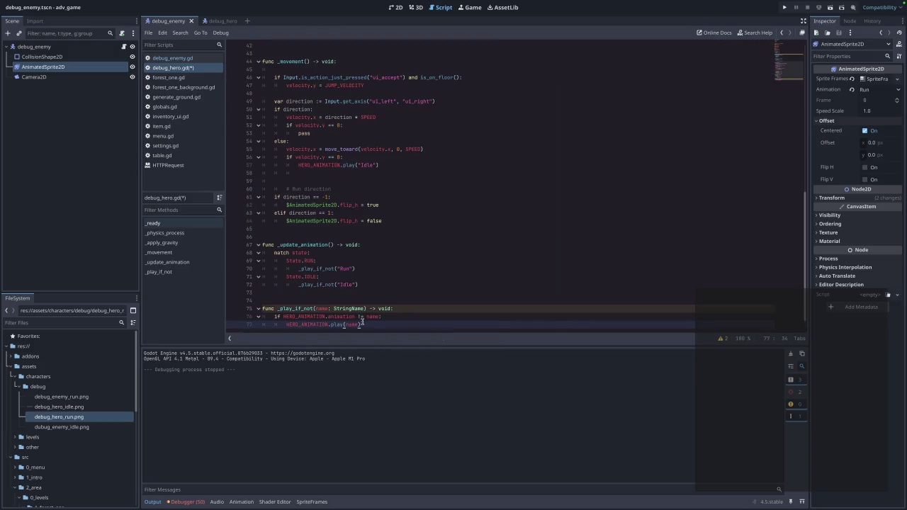
key(super+s)
key(Return)
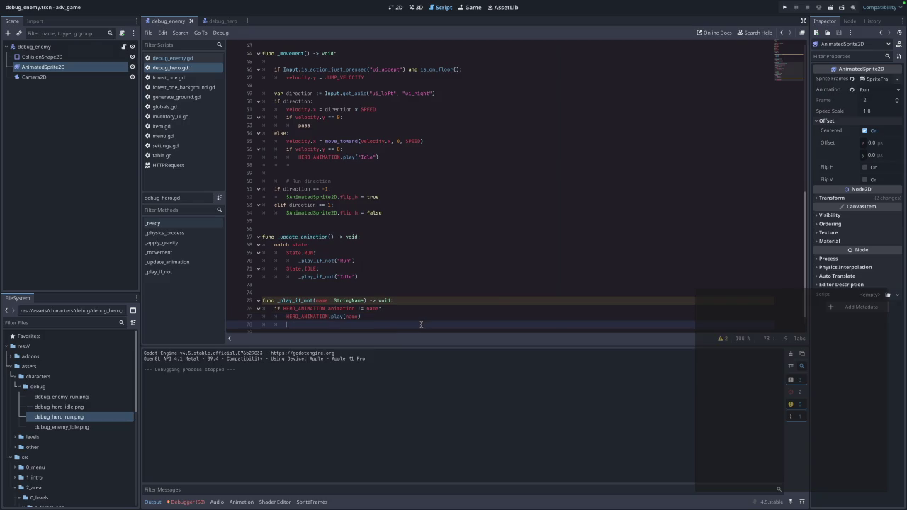
key(BackSpace)
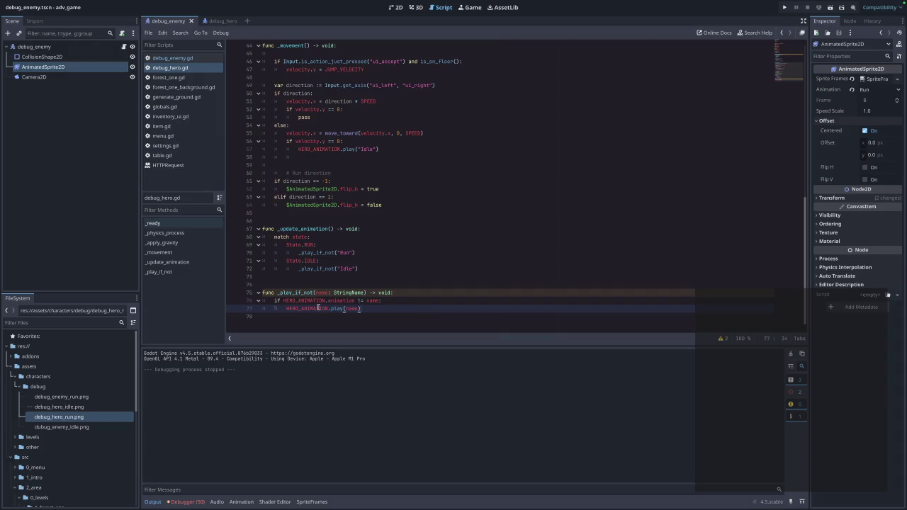
Scroll up through the script, view `debug_enemy.gd`, then return to `debug_hero.gd`
mouse_move(300, 299)
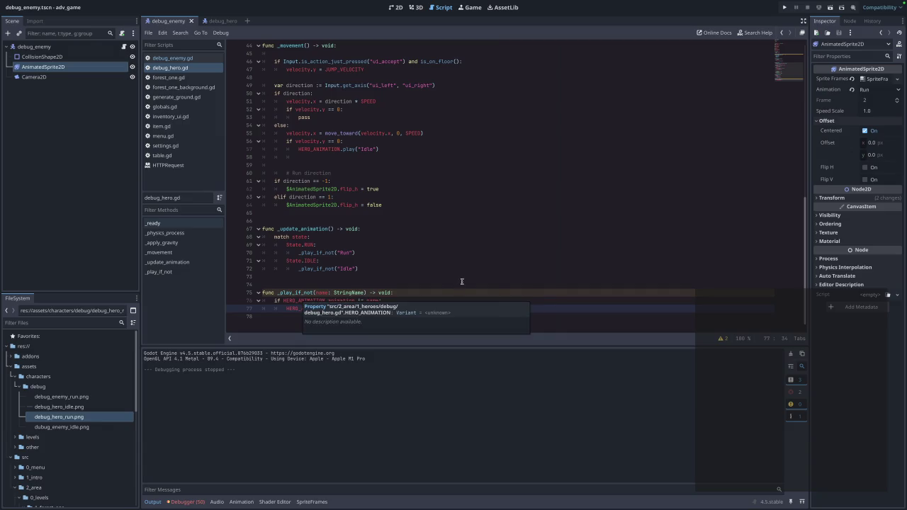
scroll(456, 277, up, 1)
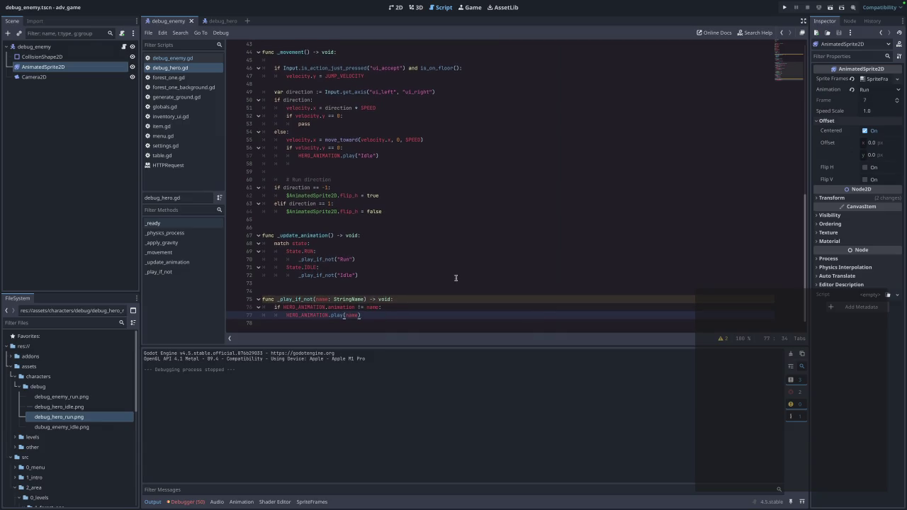
scroll(456, 277, up, 9)
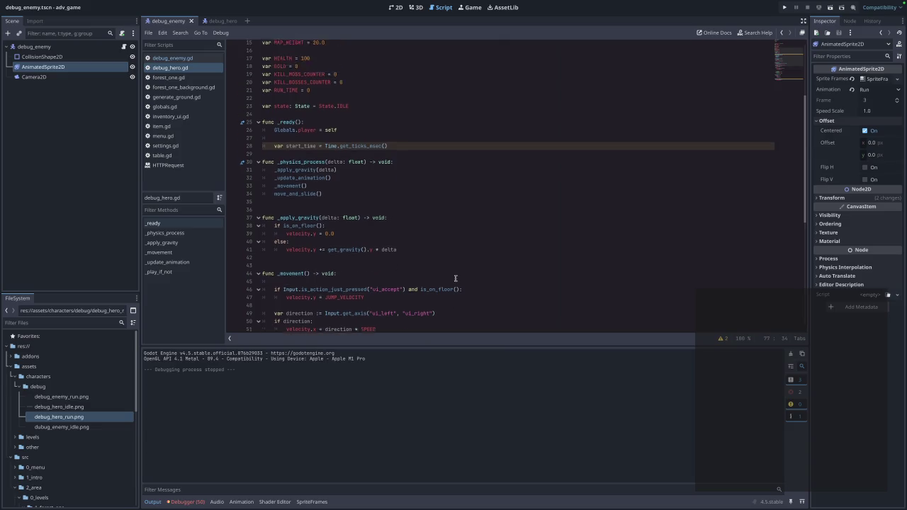
scroll(456, 279, up, 4)
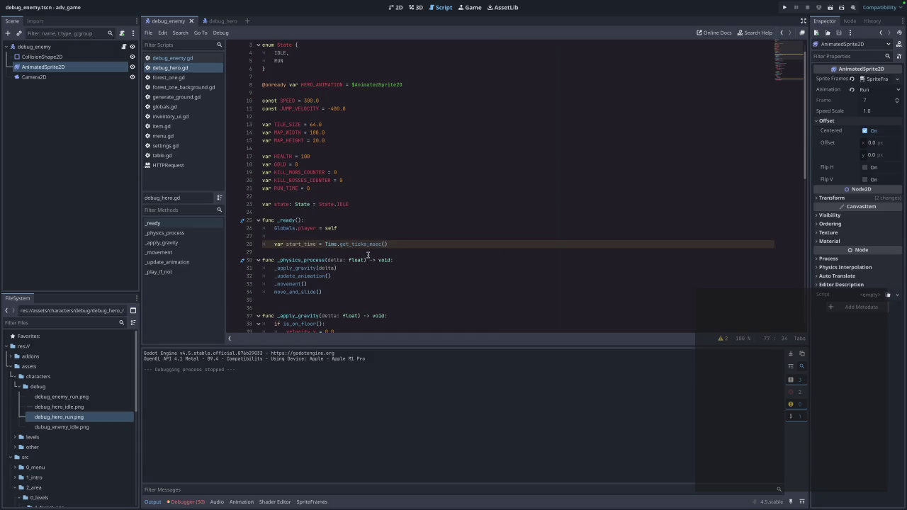
click(194, 57)
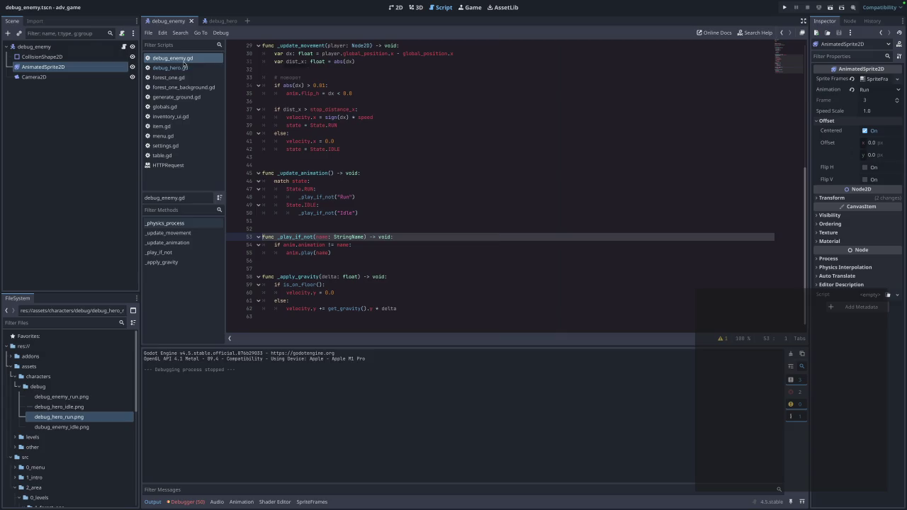
click(185, 66)
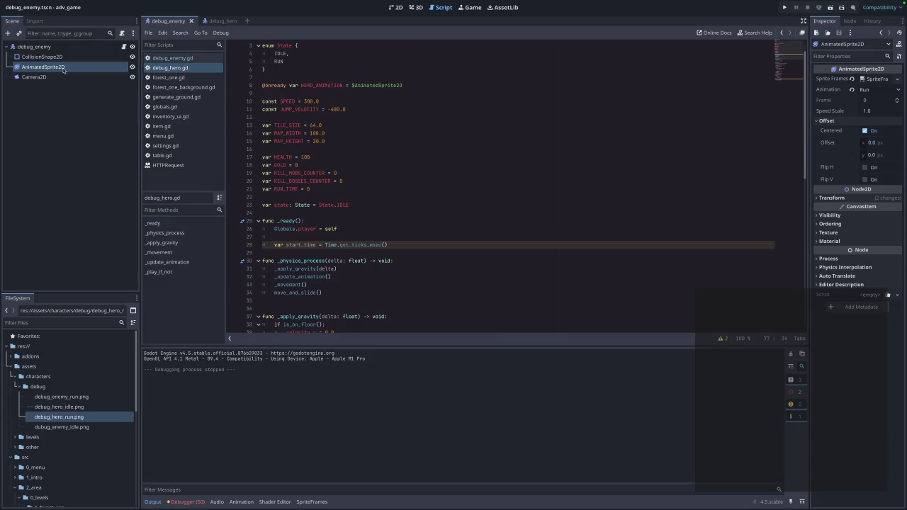
Switch to the 2D workspace and bring up the debug_hero scene tab
click(400, 9)
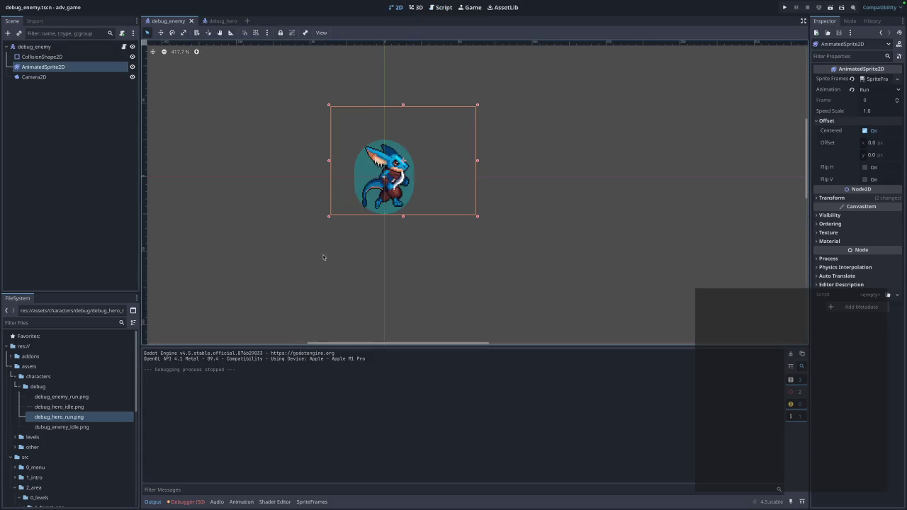
click(239, 23)
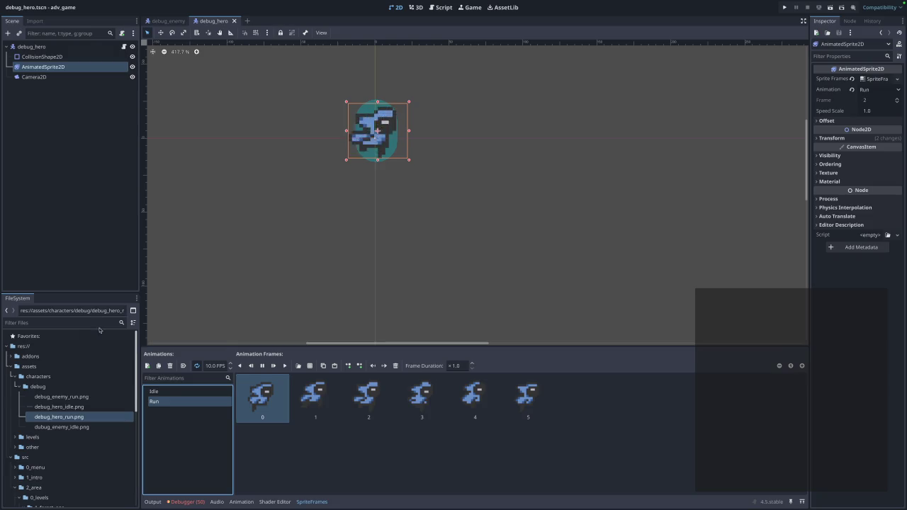
Create a new animation named Hited and cancel the sprite-sheet file picker without loading frames
click(147, 366)
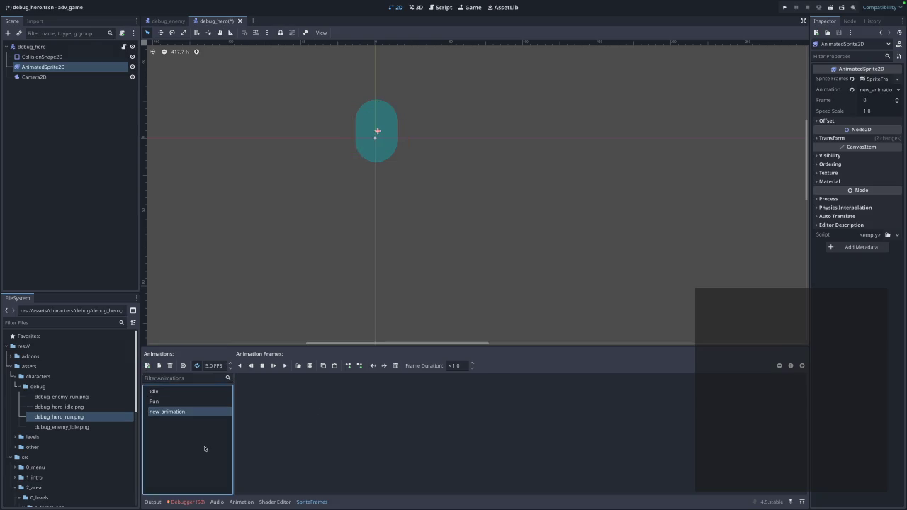
double_click(195, 414)
right_click(192, 415)
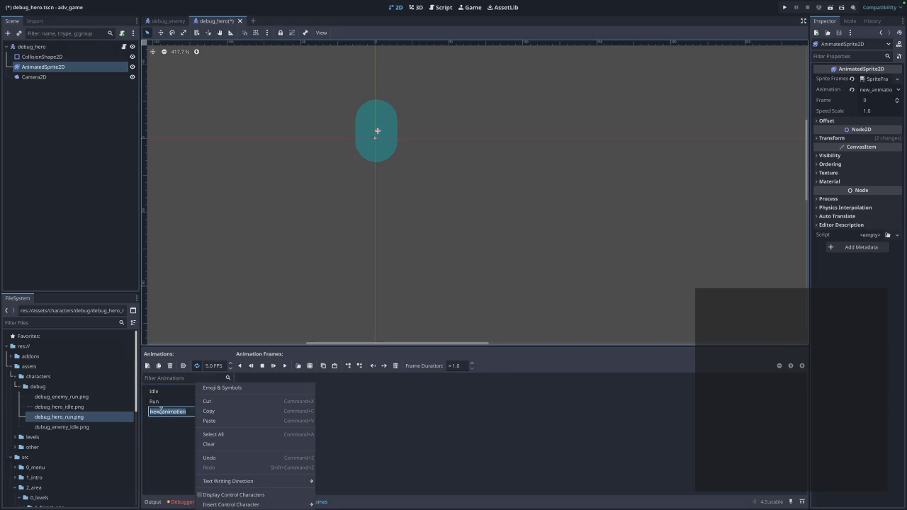
key(Escape)
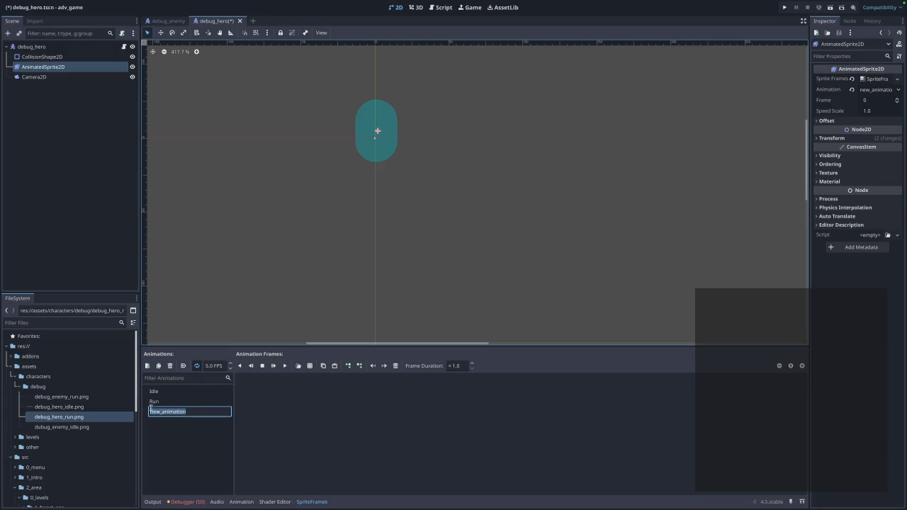
text(Hited)
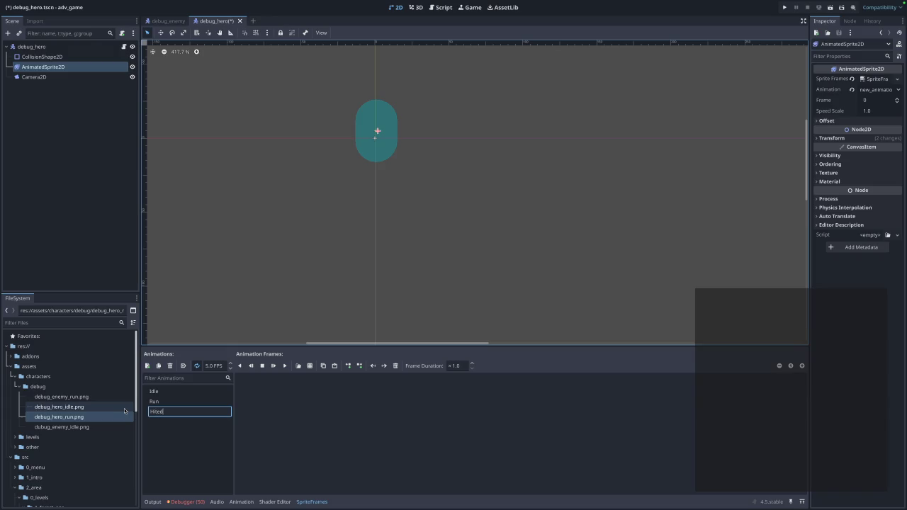
key(Return)
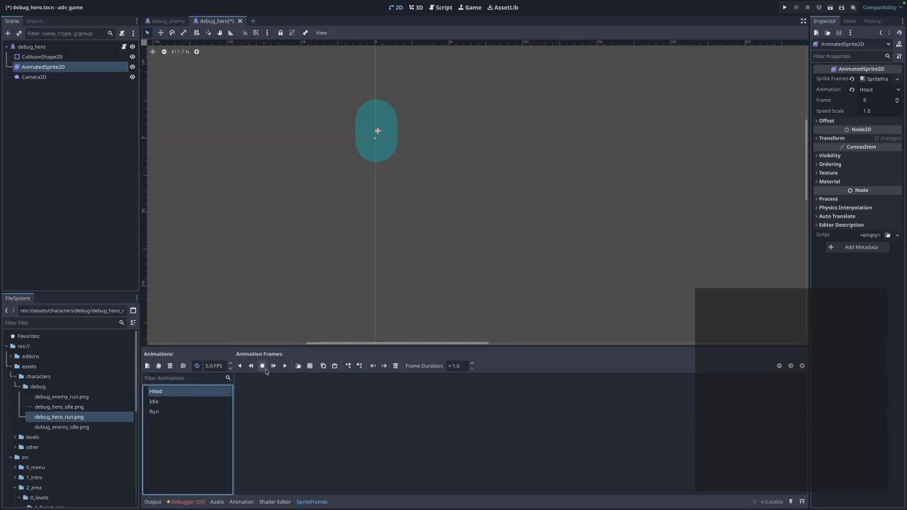
click(309, 366)
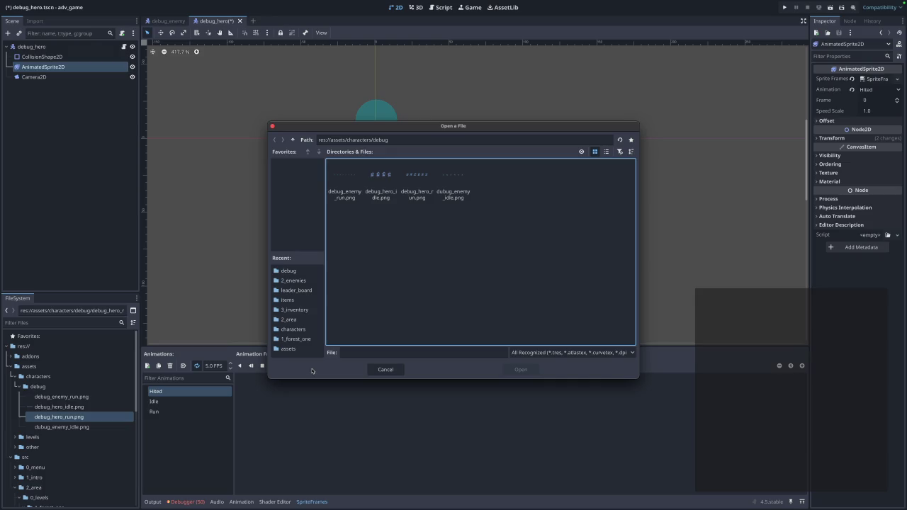
click(273, 127)
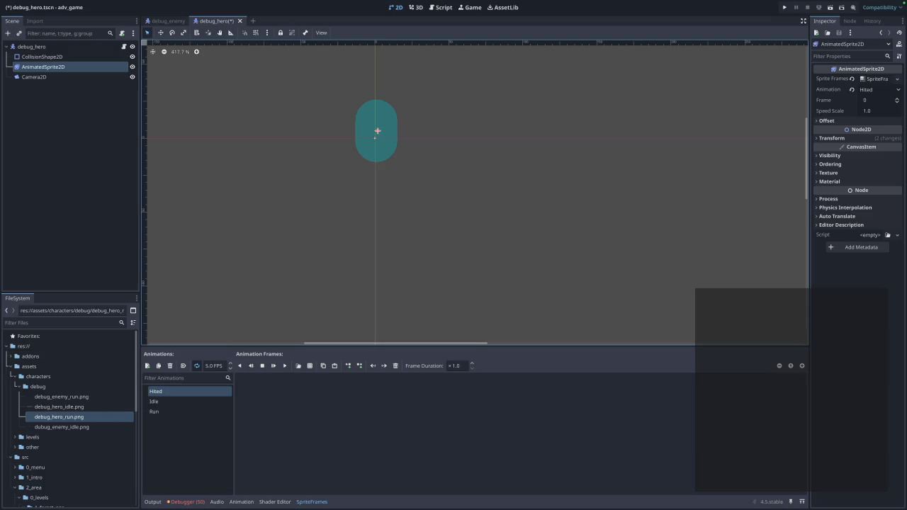
Import the hero hit sprite sheet into the debug folder as hero_hited.png
mouse_move(131, 309)
mouse_down()
mouse_move(35, 418)
mouse_move(37, 390)
mouse_up()
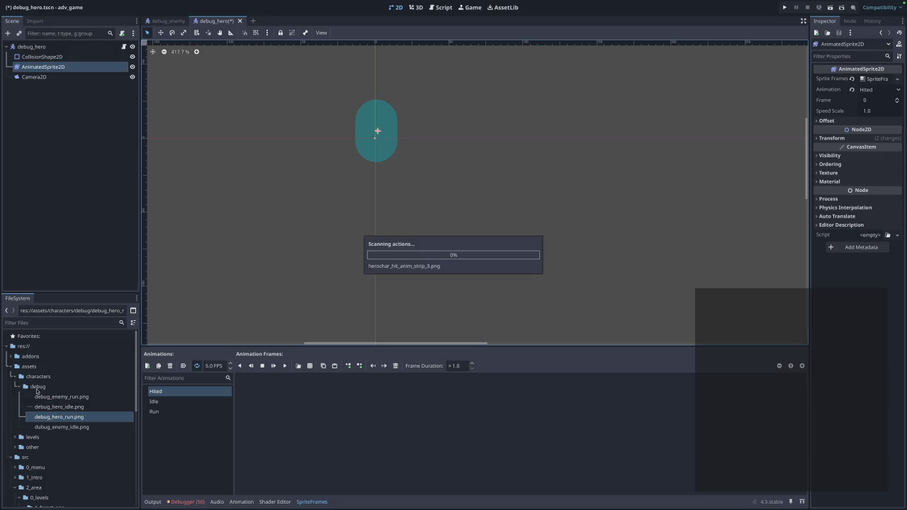
right_click(59, 437)
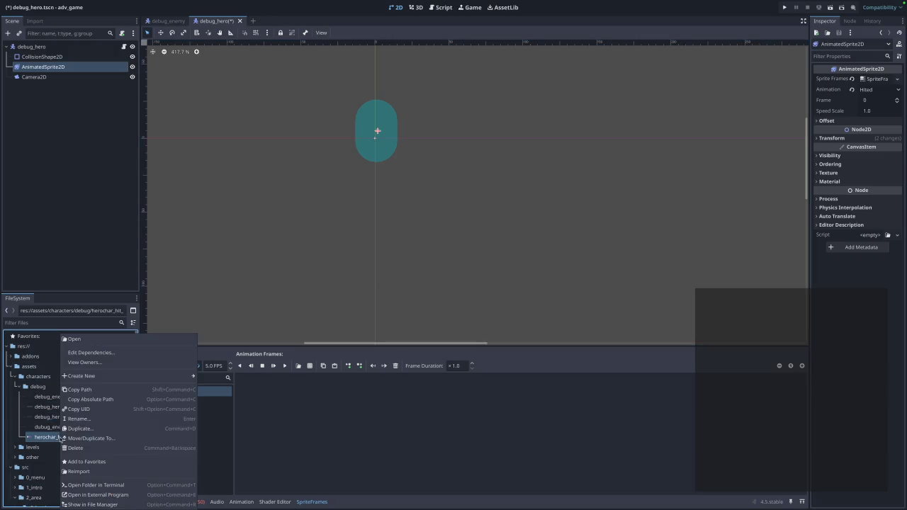
click(83, 420)
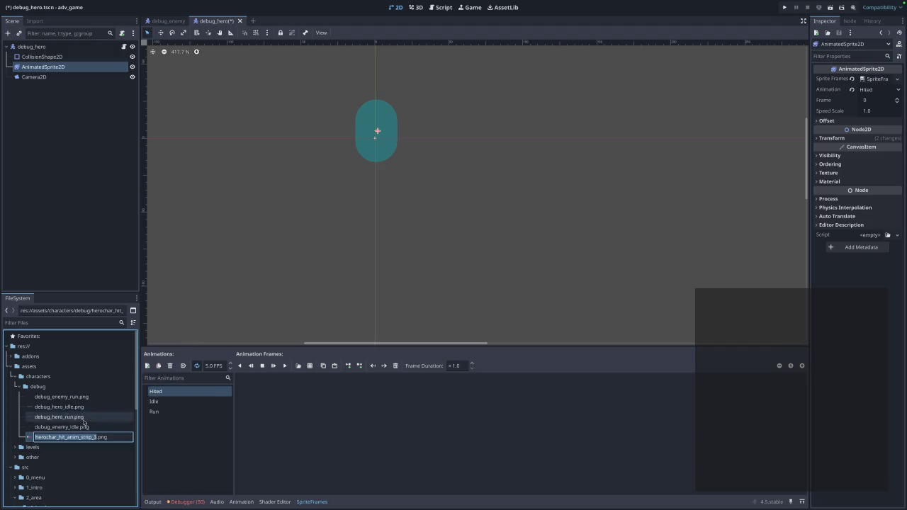
text(hited)
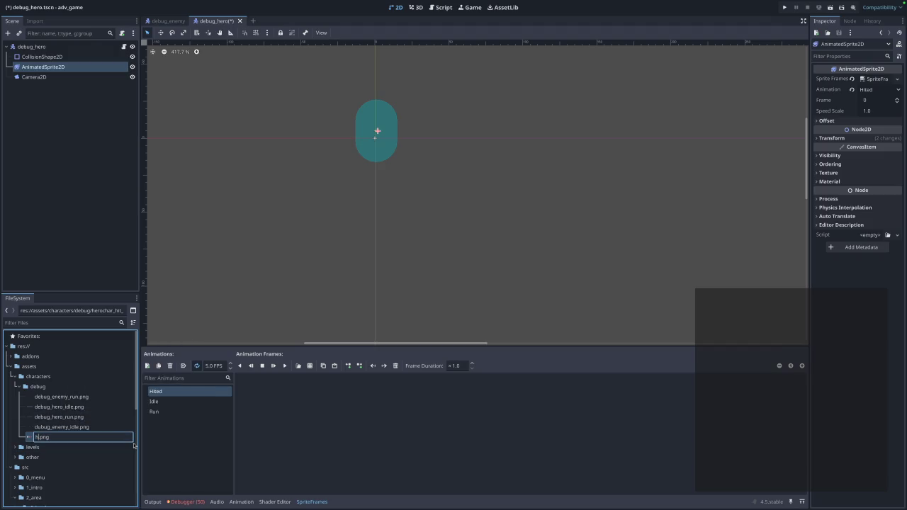
text(_)
text(hero_)
key(BackSpace)
key(BackSpace)
key(BackSpace)
key(BackSpace)
key(BackSpace)
key(BackSpace)
text(hero_hited)
key(Return)
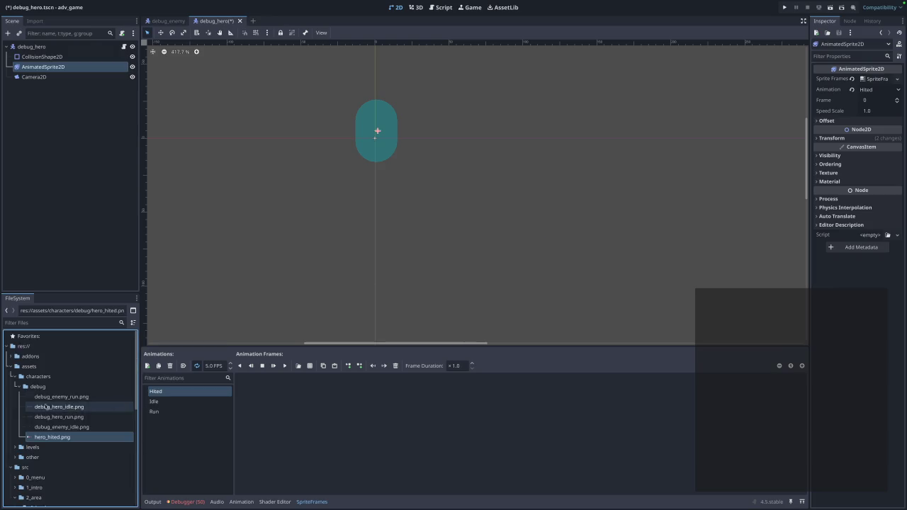
Drop the prefixes from the enemy sheets, making them enemy_run.png and enemy_idle.png
right_click(60, 396)
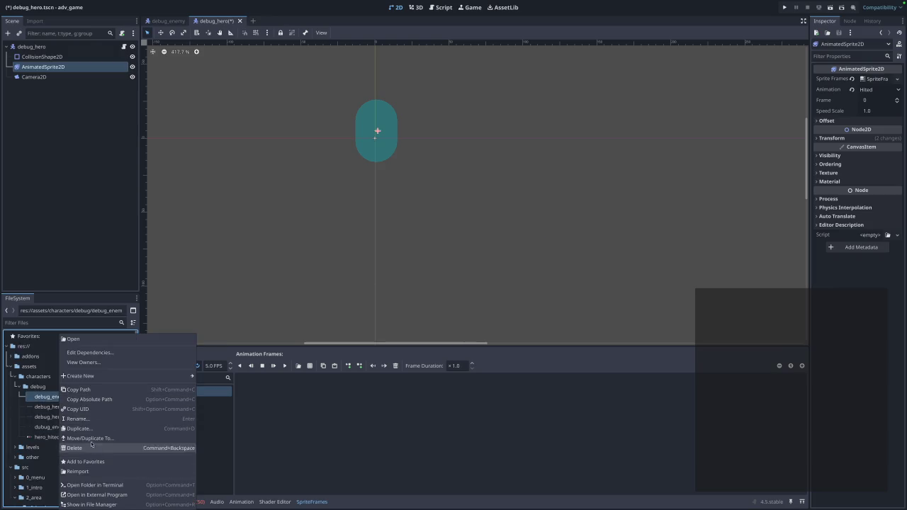
click(89, 419)
key(BackSpace)
key(BackSpace)
key(BackSpace)
key(Return)
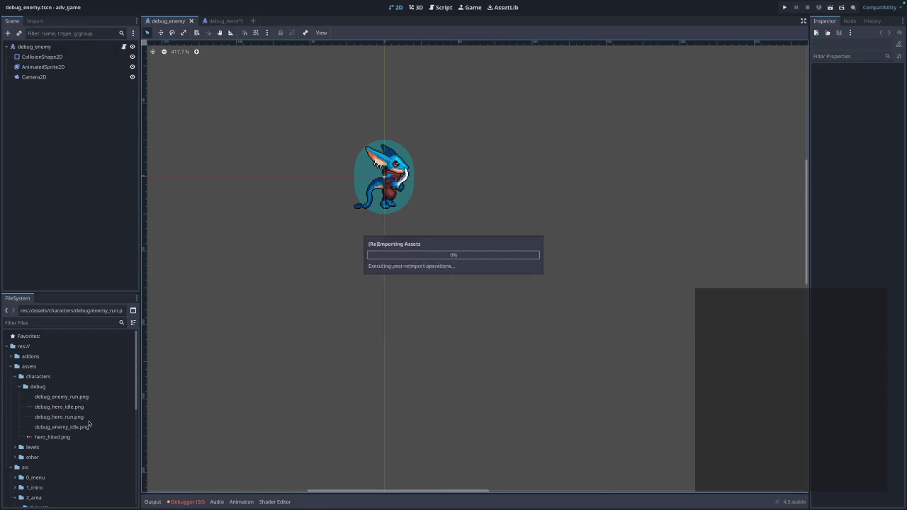
right_click(84, 417)
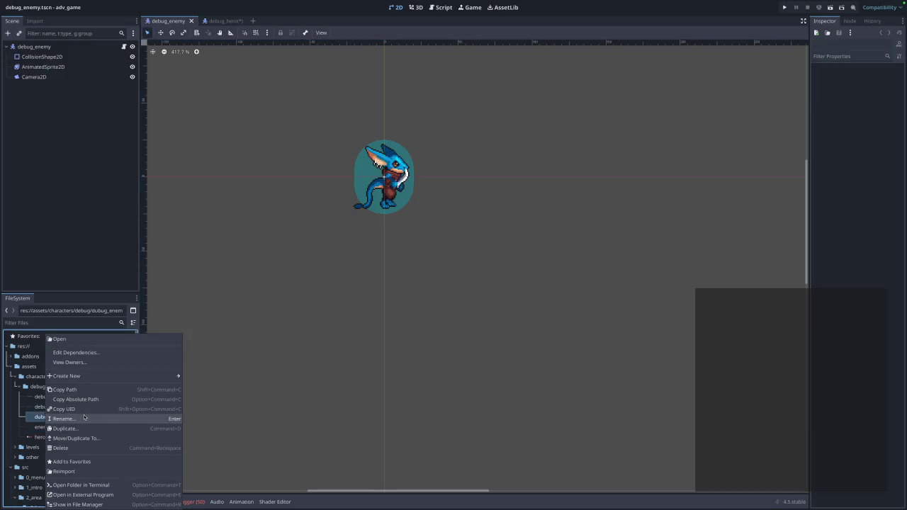
click(84, 417)
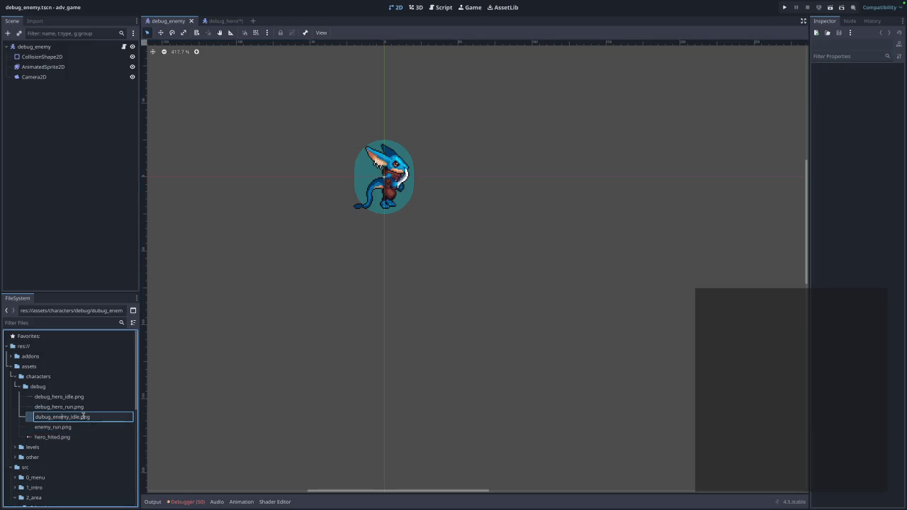
key(BackSpace)
key(BackSpace)
key(BackSpace)
key(Return)
Rename debug_hero_run.png to hero_run.png and debug_hero_idle.png to hero_idle.png
click(44, 406)
right_click(44, 407)
click(68, 421)
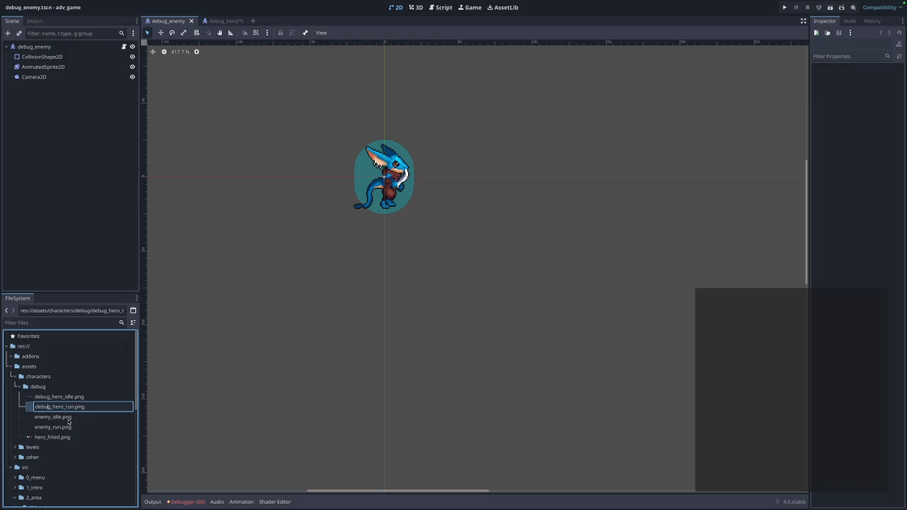
key(BackSpace)
key(BackSpace)
key(BackSpace)
key(Return)
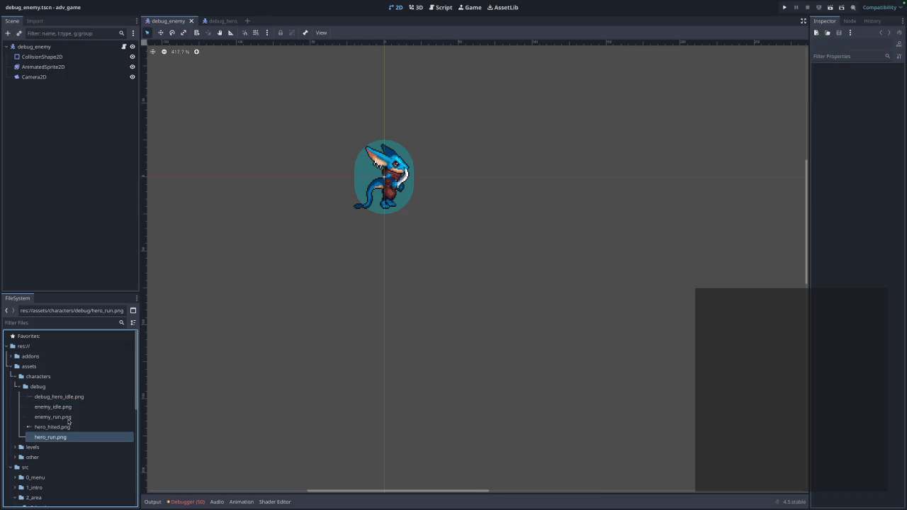
click(48, 399)
right_click(48, 400)
click(77, 423)
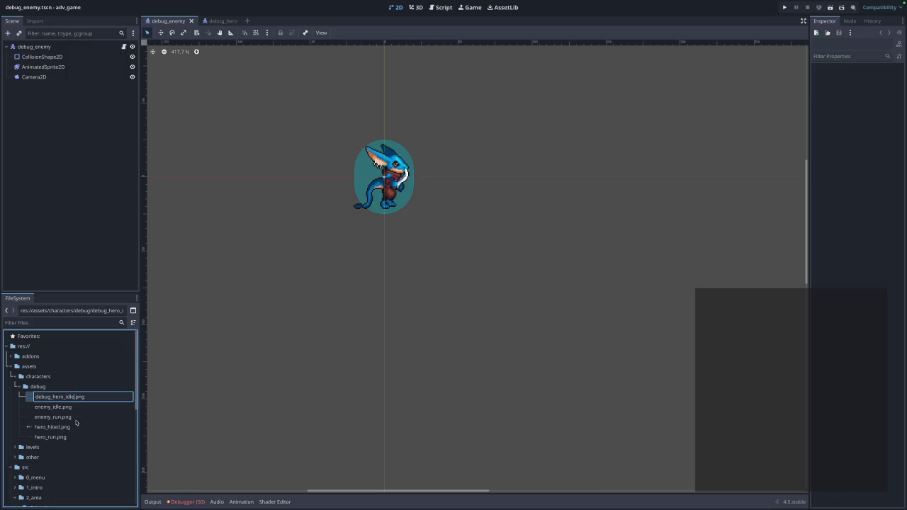
key(BackSpace)
key(BackSpace)
key(BackSpace)
key(Return)
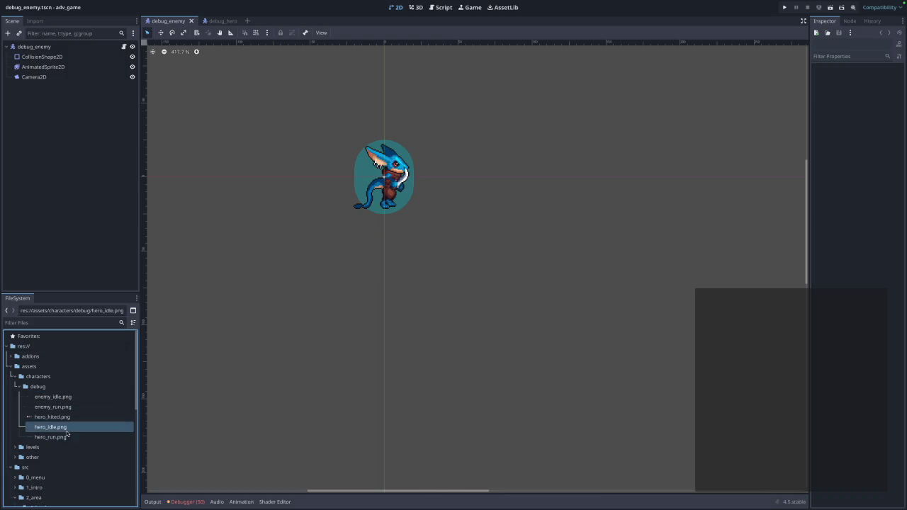
right_click(70, 428)
click(346, 450)
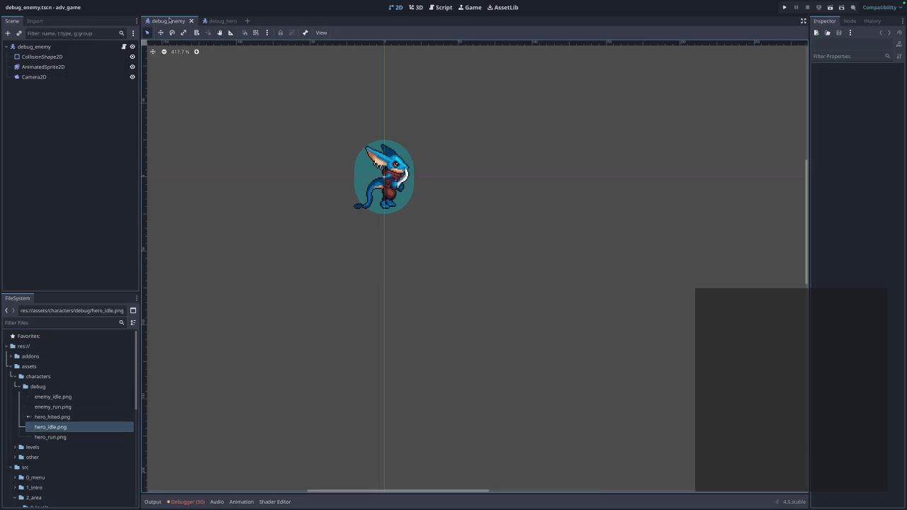
click(214, 21)
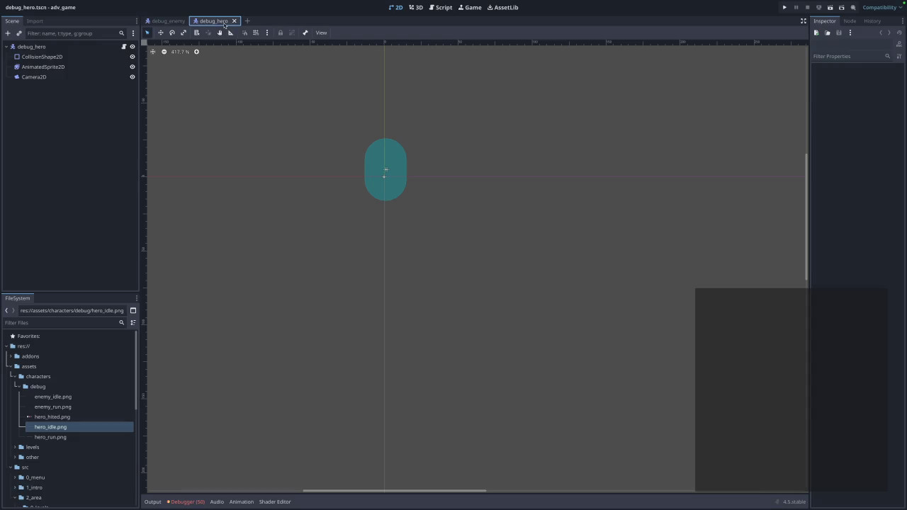
Select the hero's AnimatedSprite2D and load hero_hited.png as a sprite sheet for Hited
click(66, 67)
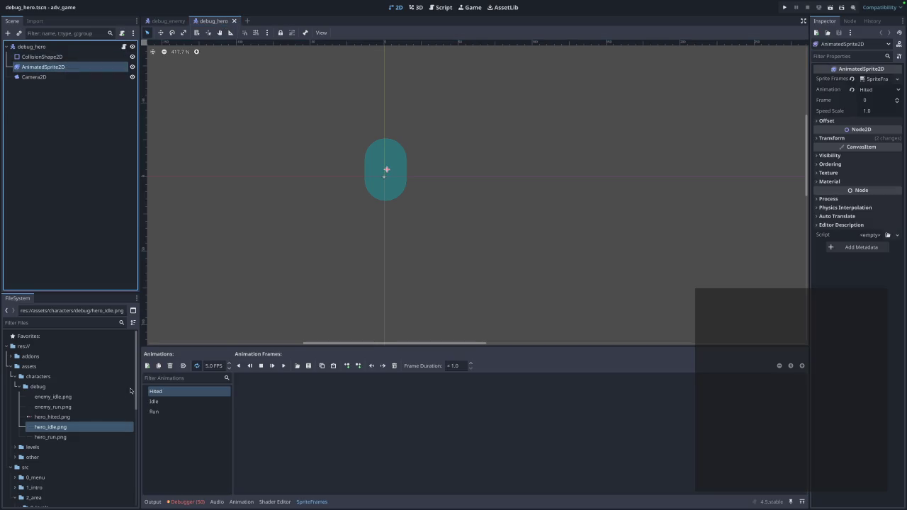
click(165, 401)
click(167, 394)
click(310, 365)
click(417, 177)
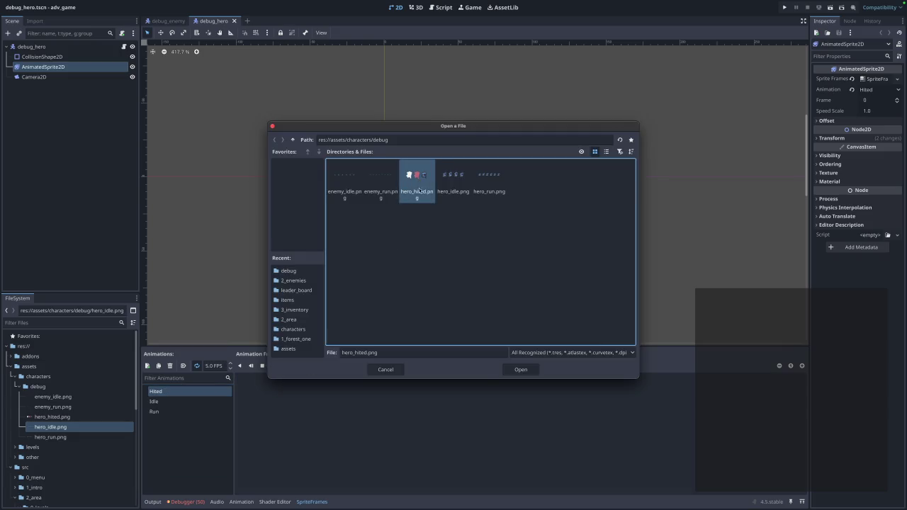
click(521, 369)
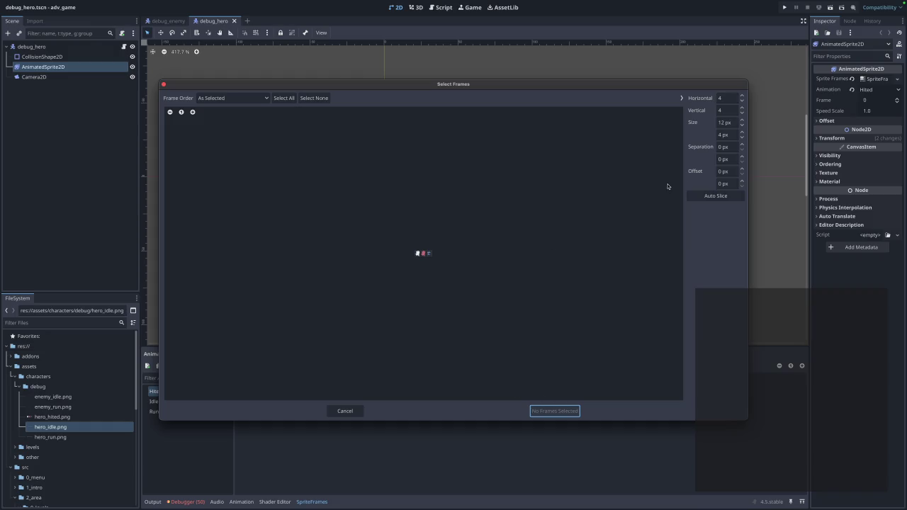
Slice the sheet as 3×1 and add all three frames to Hited
click(724, 112)
text(1)
click(730, 99)
text(3)
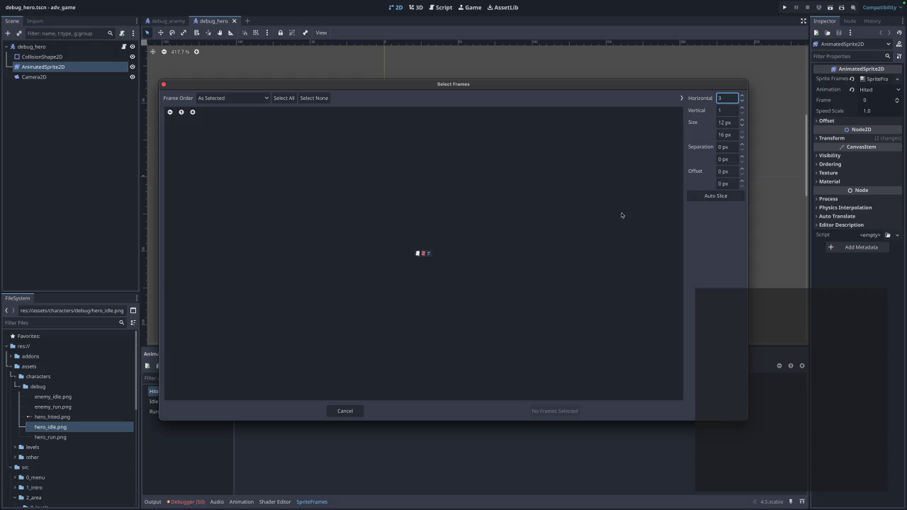
click(428, 254)
click(428, 254)
drag(418, 254, 428, 255)
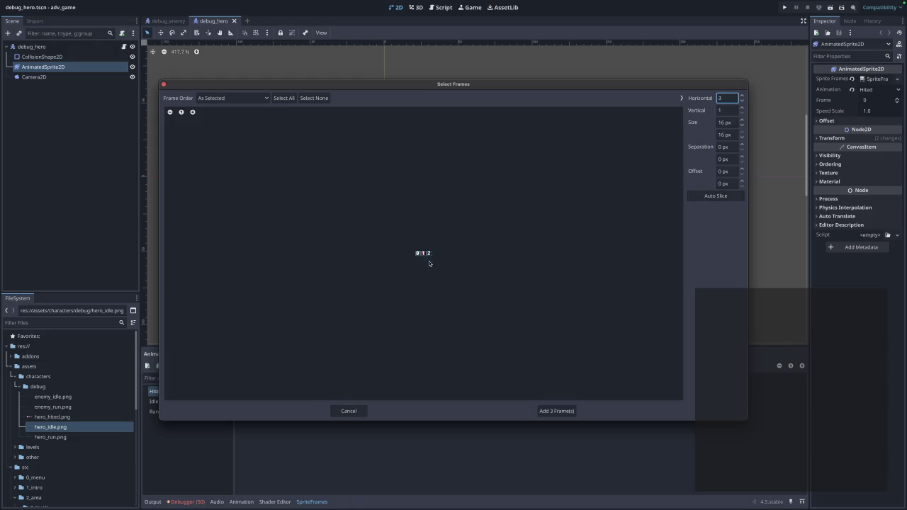
click(569, 412)
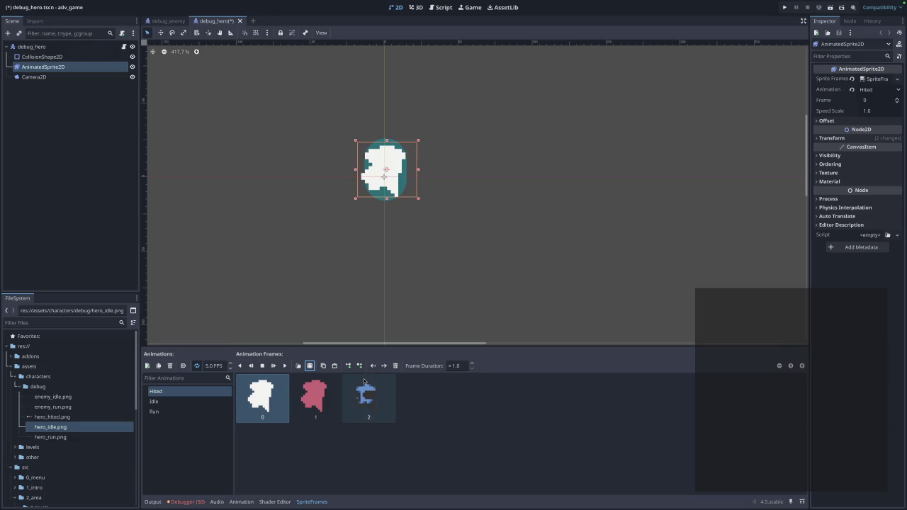
Set Hited to 10 FPS with looping off, preview it, then add another empty animation
click(285, 366)
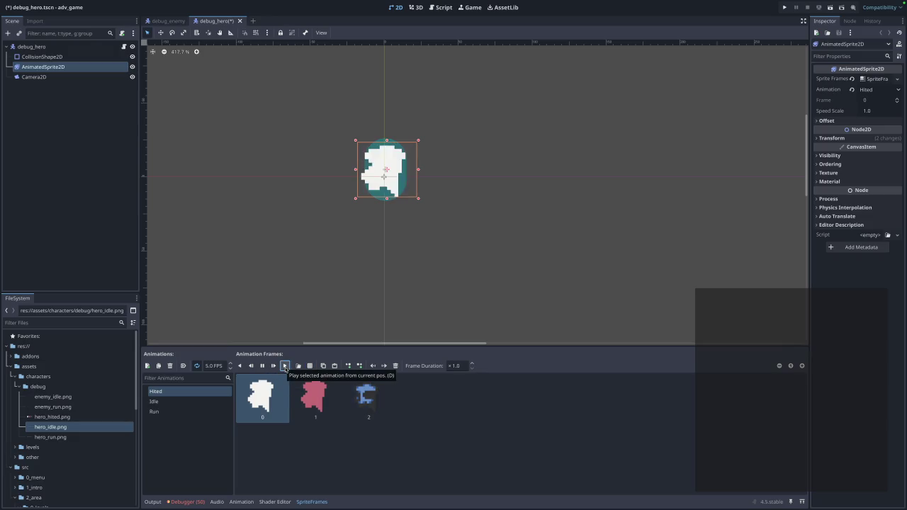
click(212, 366)
text(10)
key(Return)
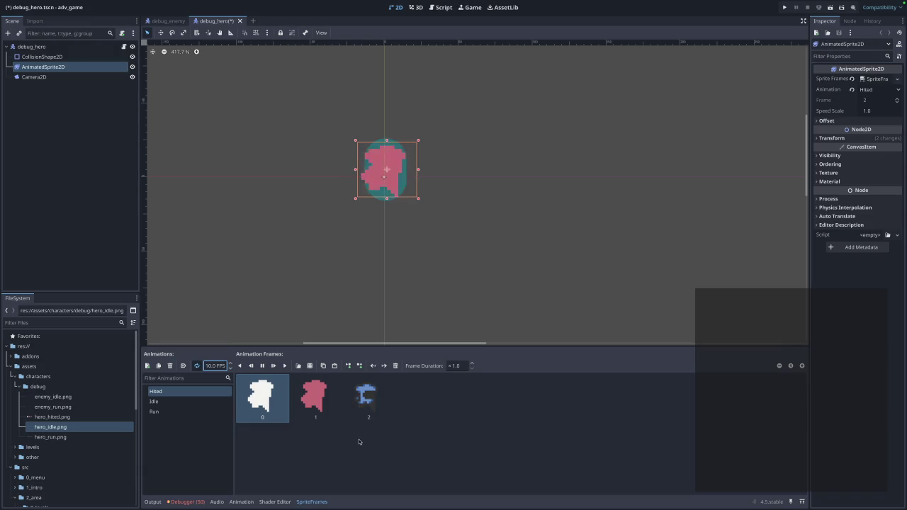
click(383, 452)
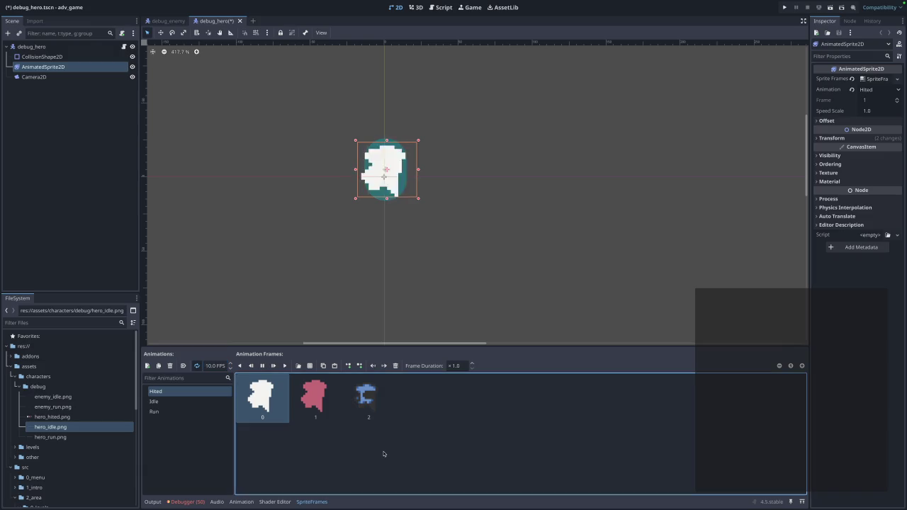
click(196, 366)
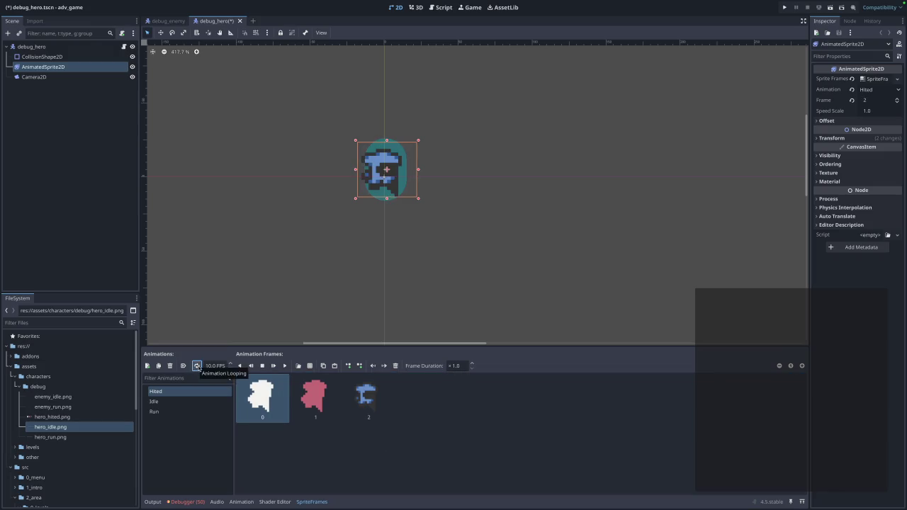
click(284, 365)
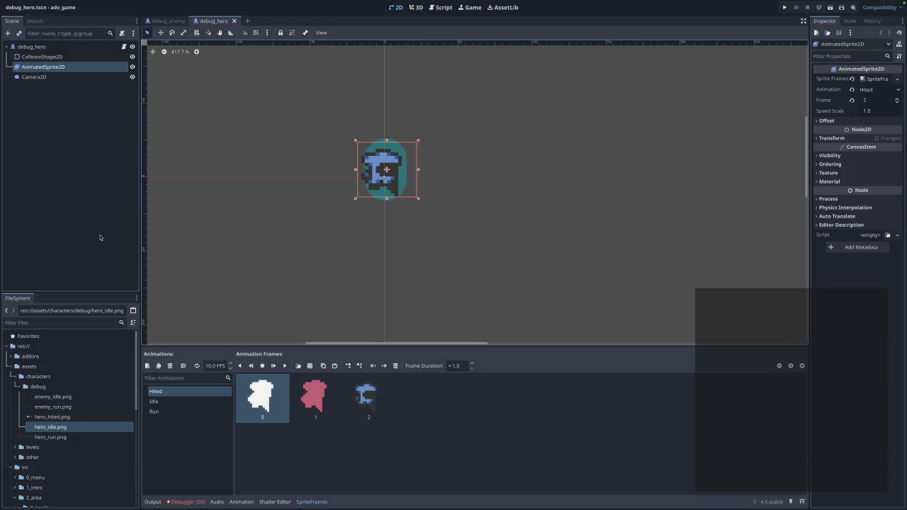
click(148, 365)
Enable looping on new_animation and rename it Death
click(197, 366)
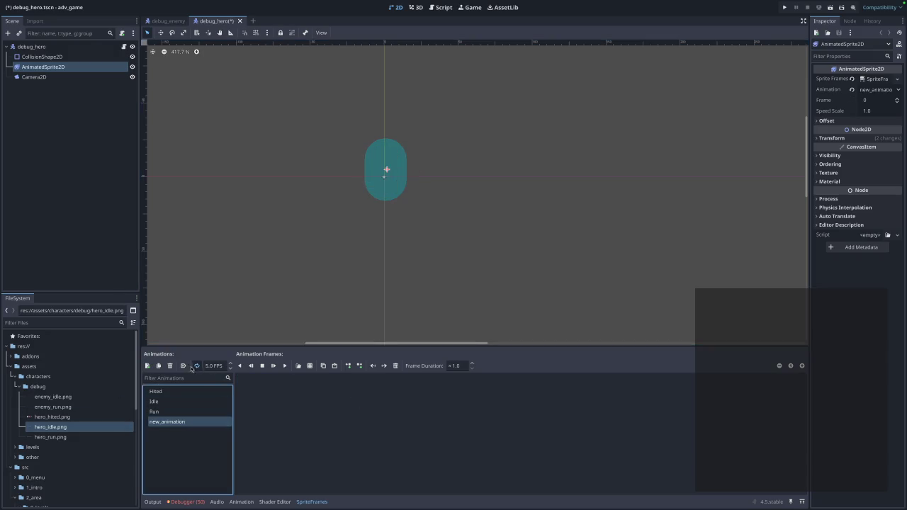
double_click(182, 423)
right_click(183, 423)
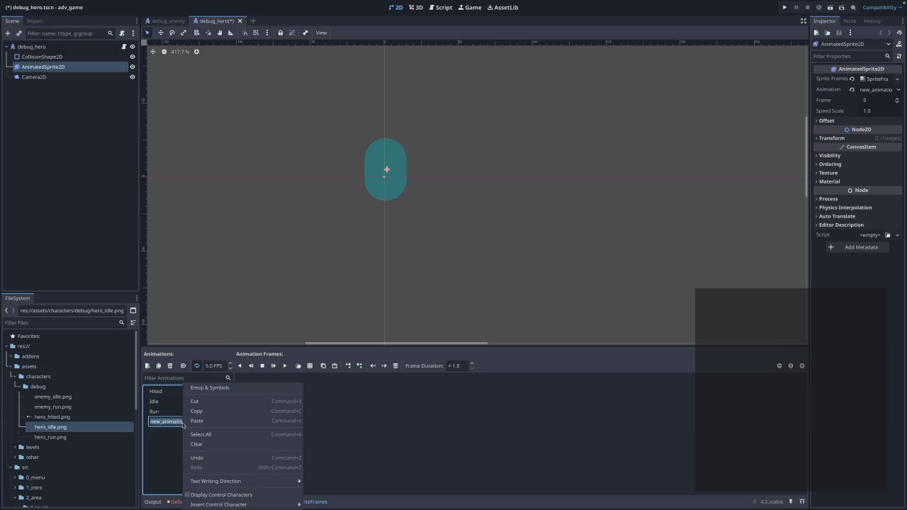
click(174, 433)
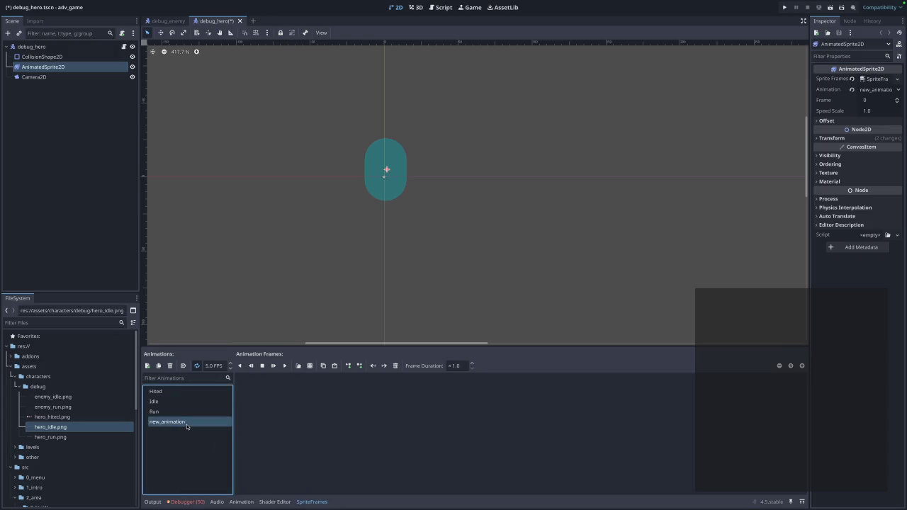
double_click(187, 427)
right_click(187, 426)
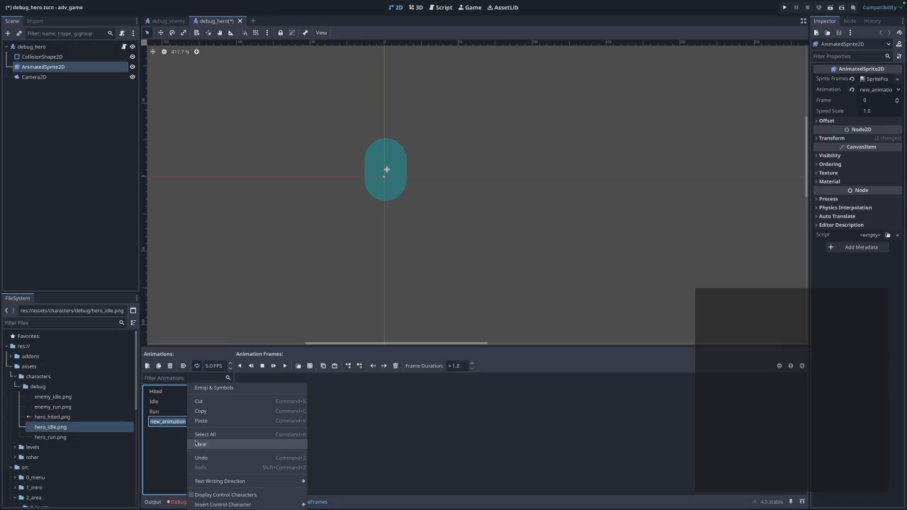
click(195, 444)
text(Death)
key(Return)
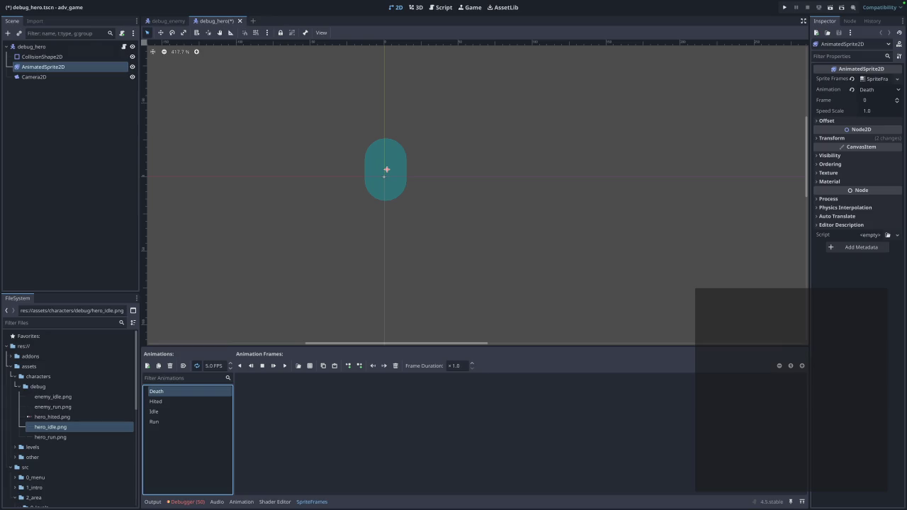
Import the hero death sprite sheet into the debug folder as hero_death.png
mouse_move(175, 341)
mouse_down()
mouse_move(45, 398)
mouse_move(39, 389)
mouse_up()
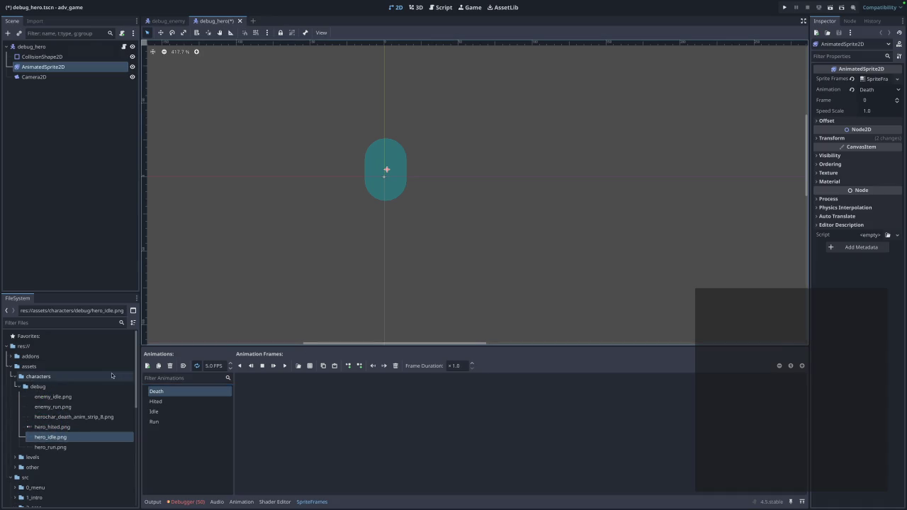
right_click(65, 417)
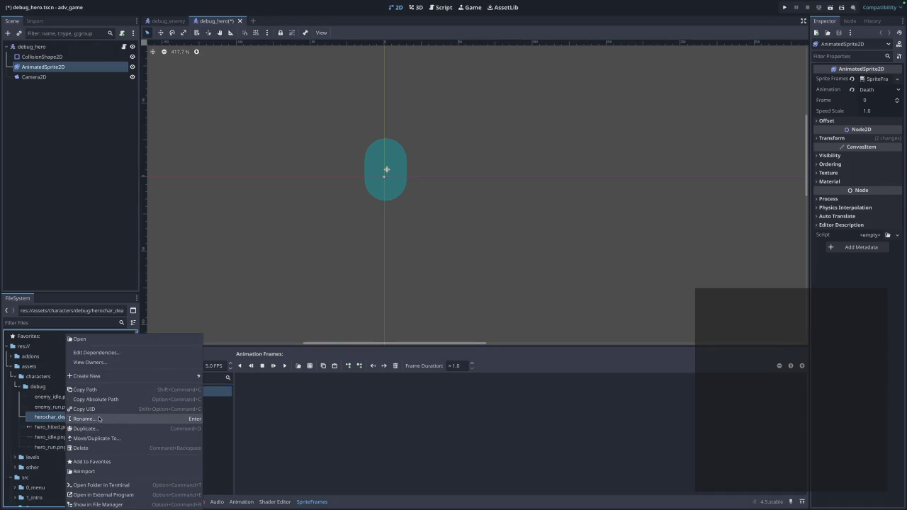
click(99, 419)
text(hero_)
text(death)
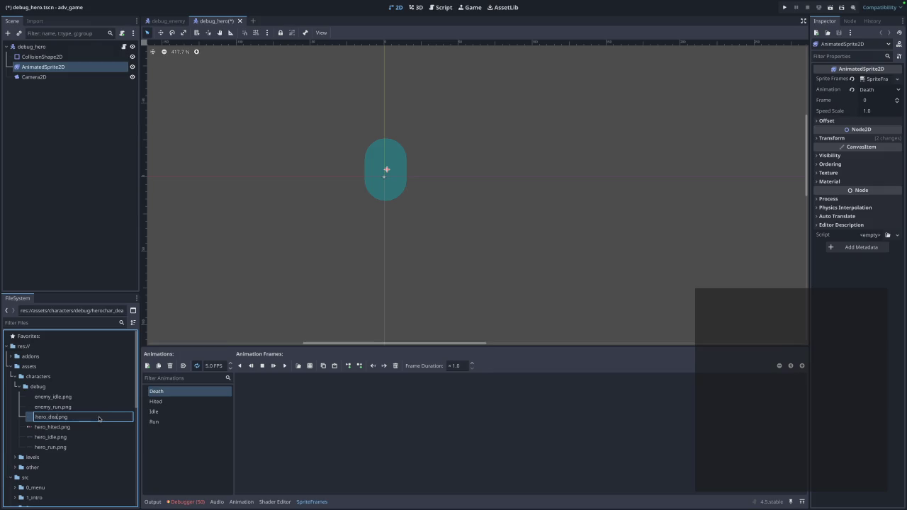
key(Return)
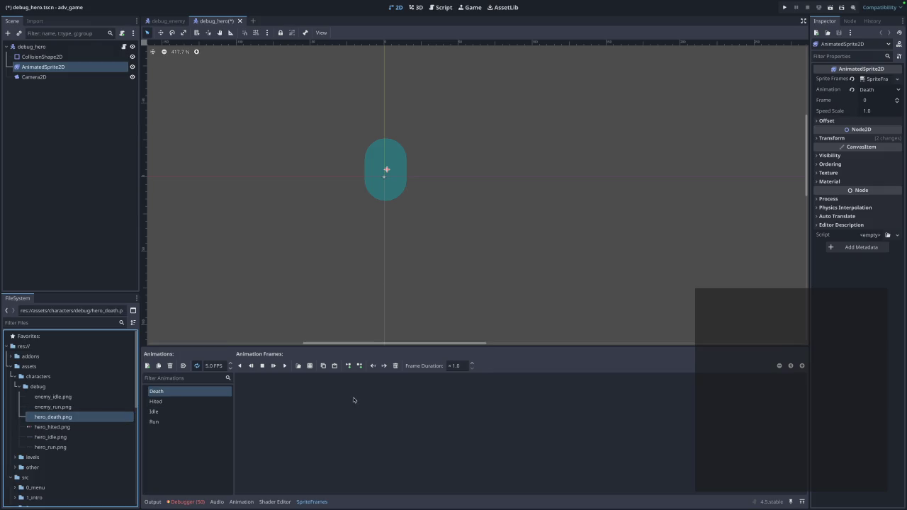
Slice hero_death.png as an 8×1 grid and add all eight frames to Death
click(322, 366)
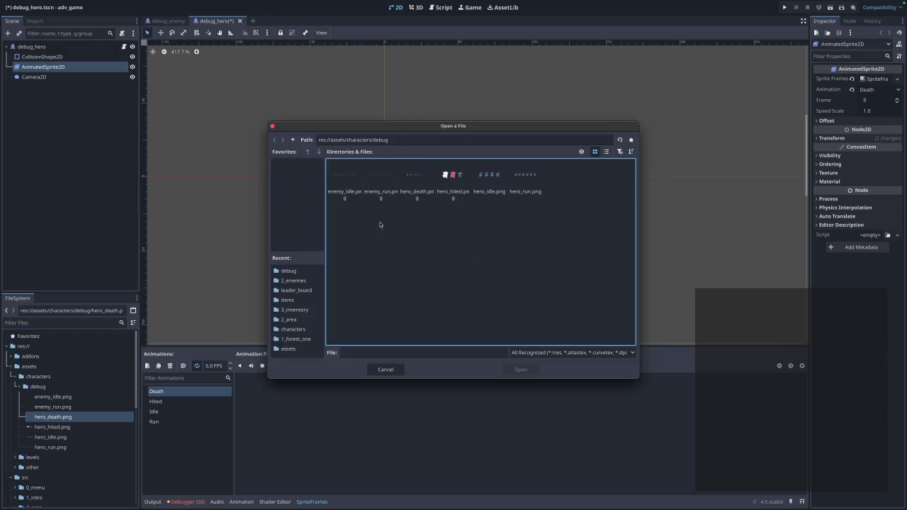
click(419, 199)
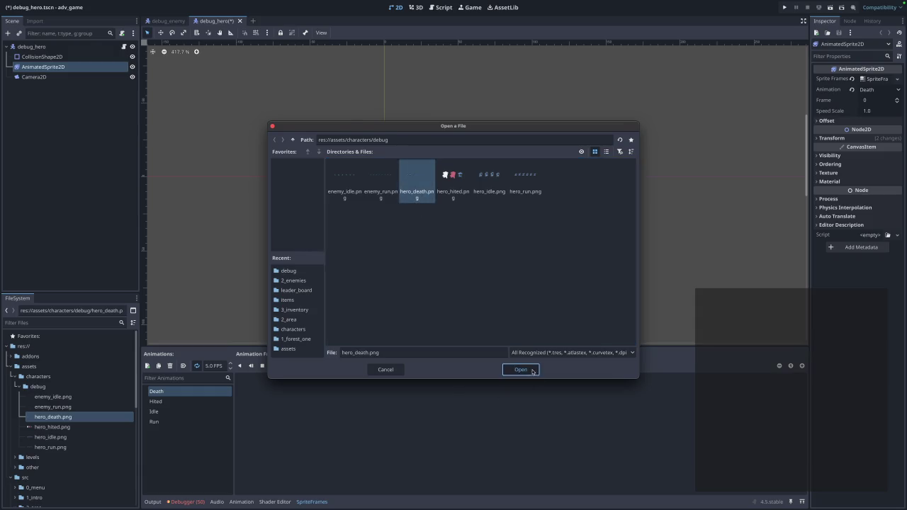
click(521, 369)
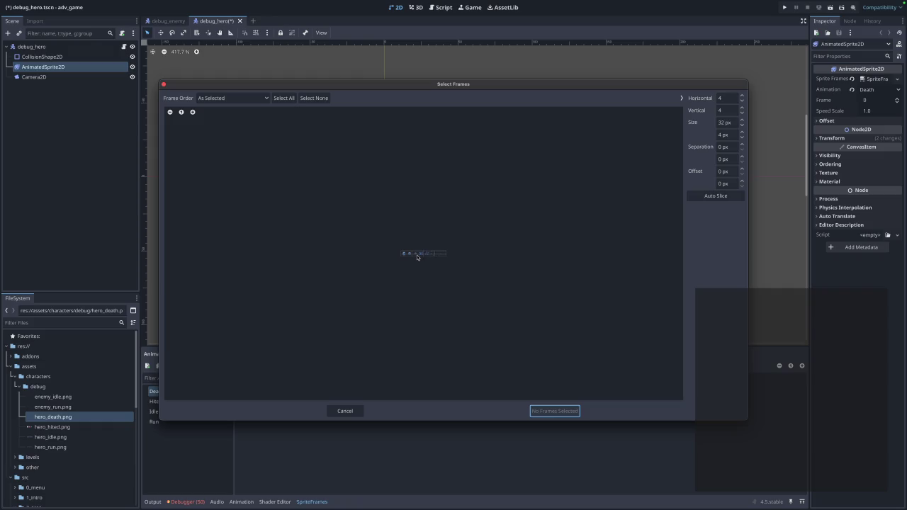
click(734, 98)
text(8)
key(BackSpace)
key(Tab)
text(1)
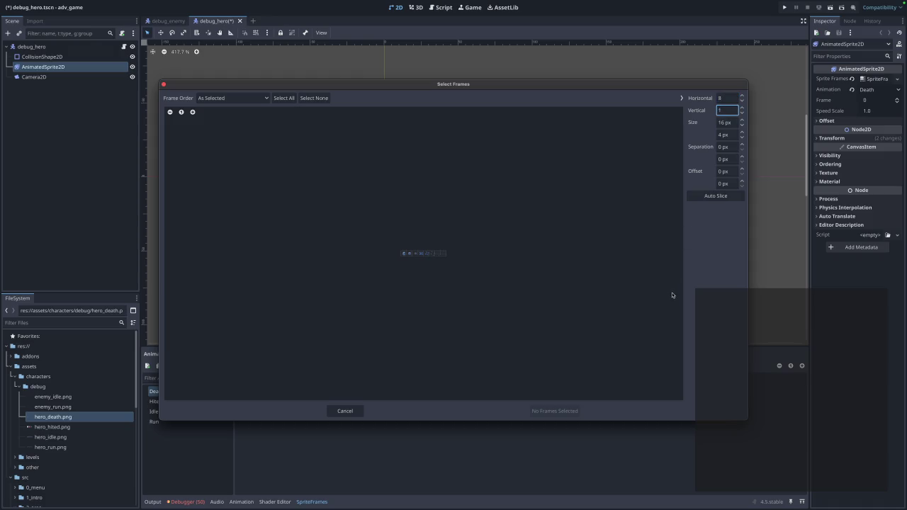
drag(405, 257, 461, 257)
key(Return)
drag(405, 255, 442, 256)
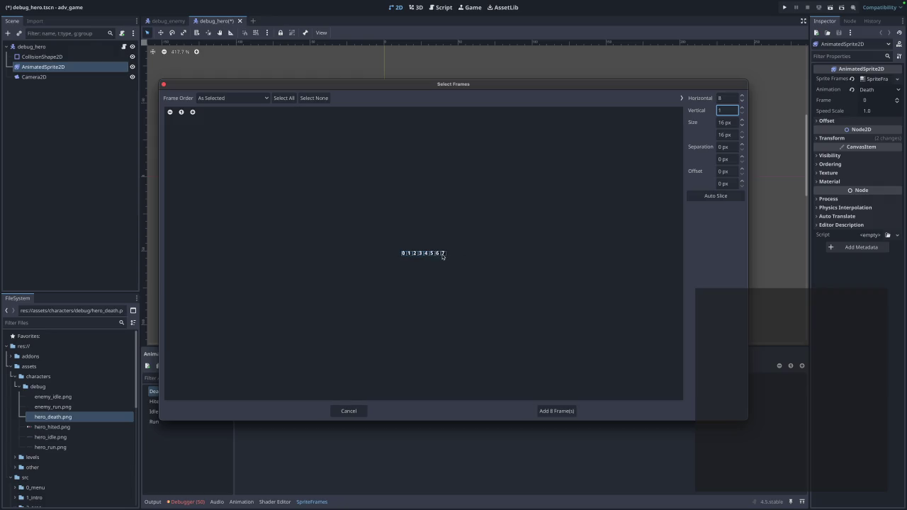
click(547, 414)
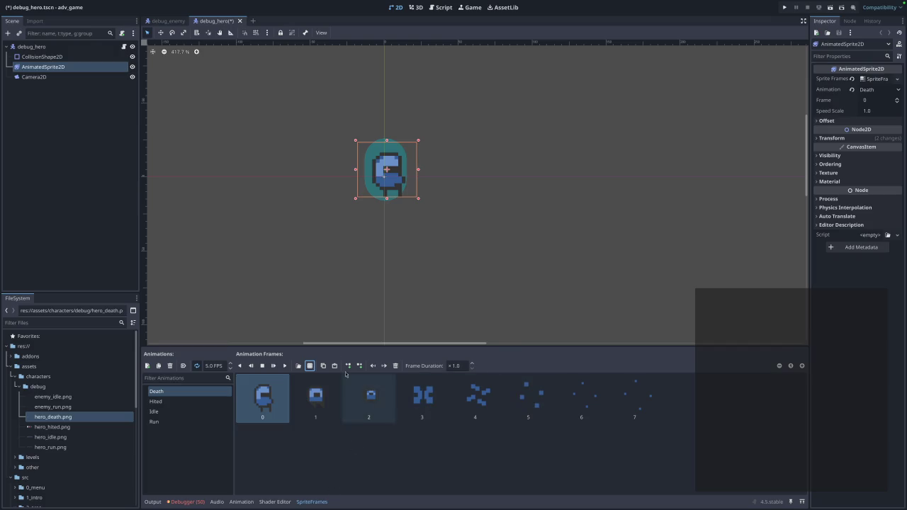
Set the hero's Death animation to 10 FPS and turn off its looping
click(285, 366)
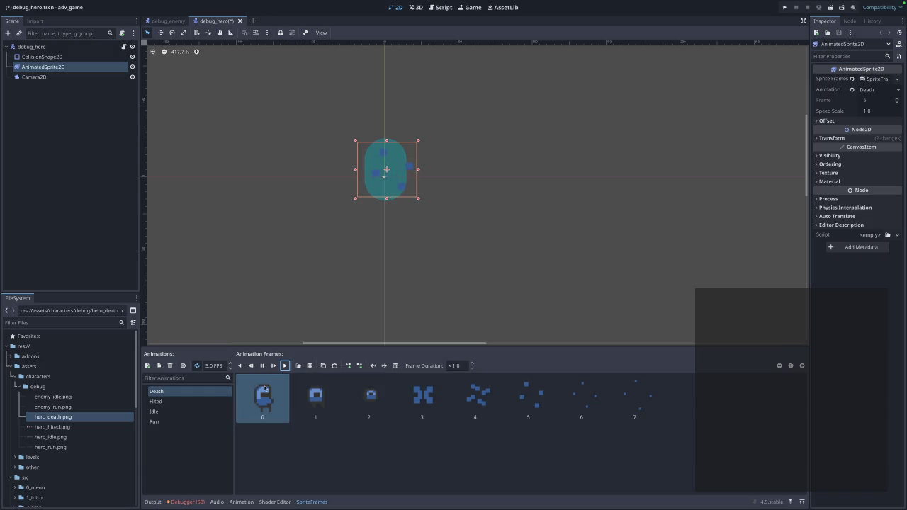
click(213, 366)
text(10)
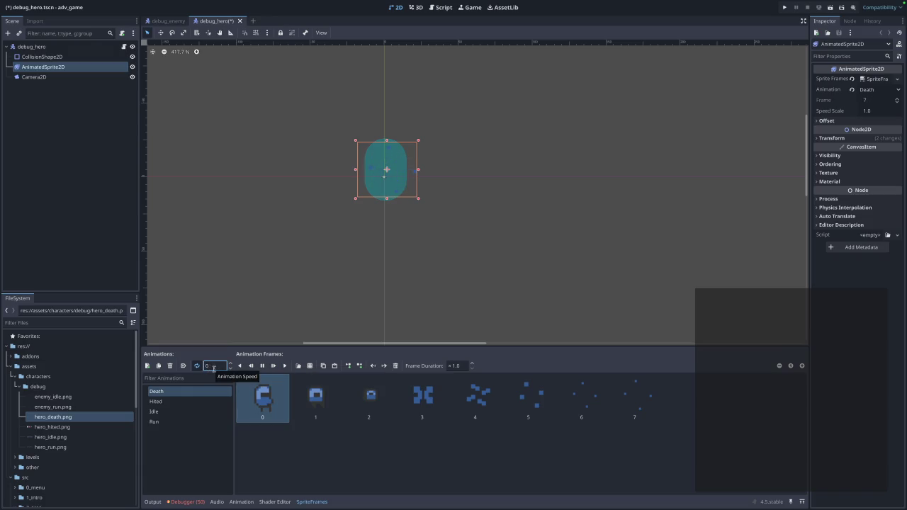
key(Return)
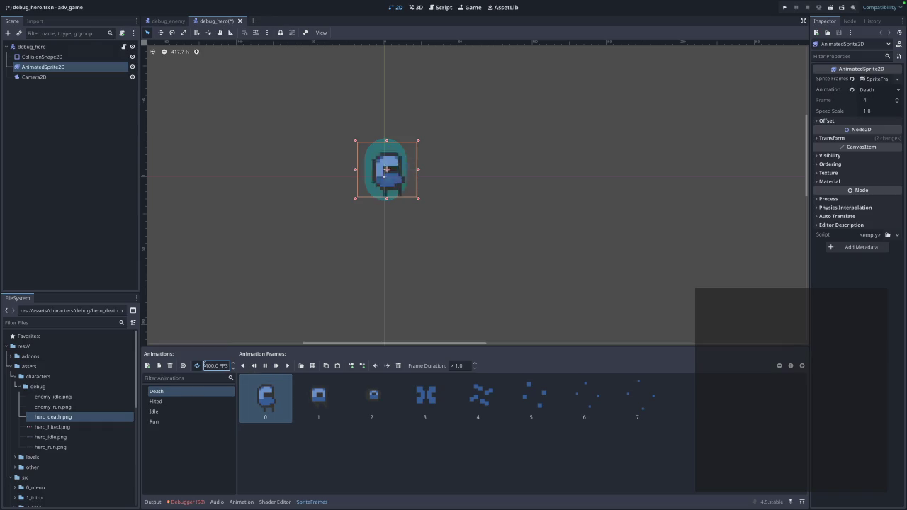
click(329, 473)
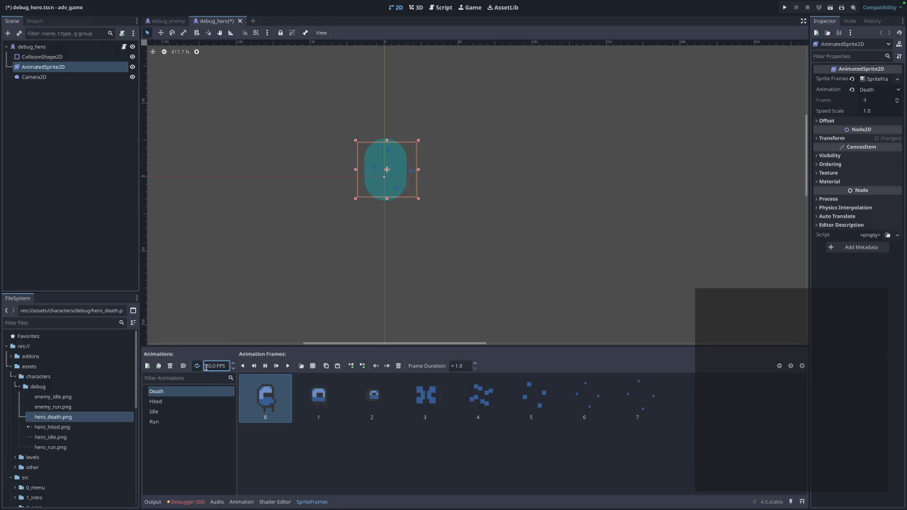
click(196, 365)
Test-run the game to its main menu, close it, and reselect the hero's AnimatedSprite2D
click(436, 269)
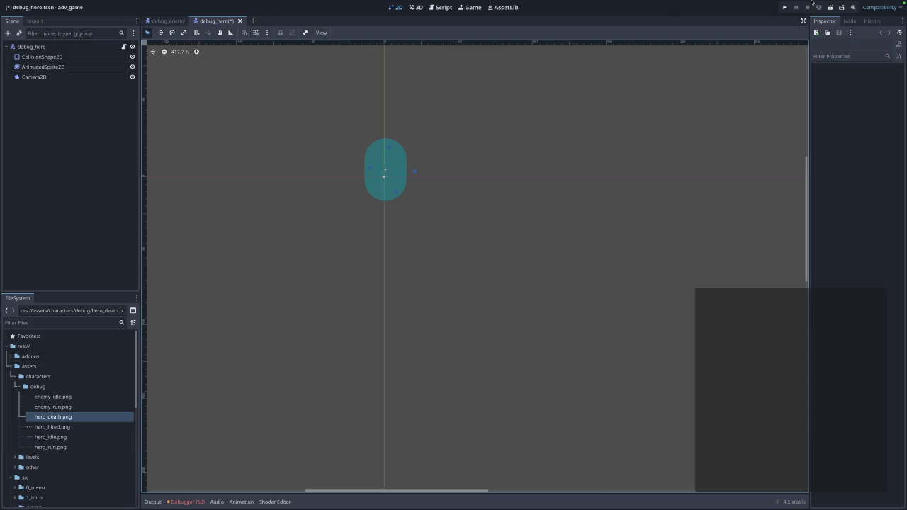
click(784, 7)
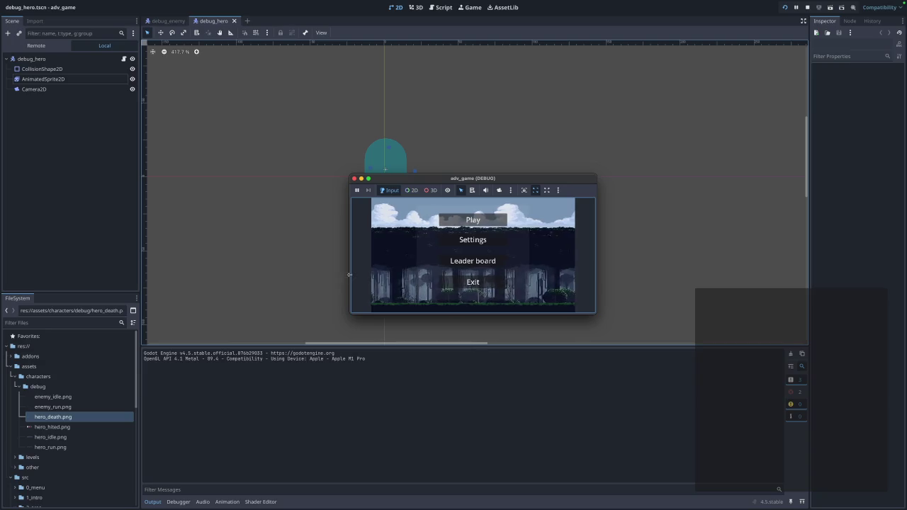
key(super+q)
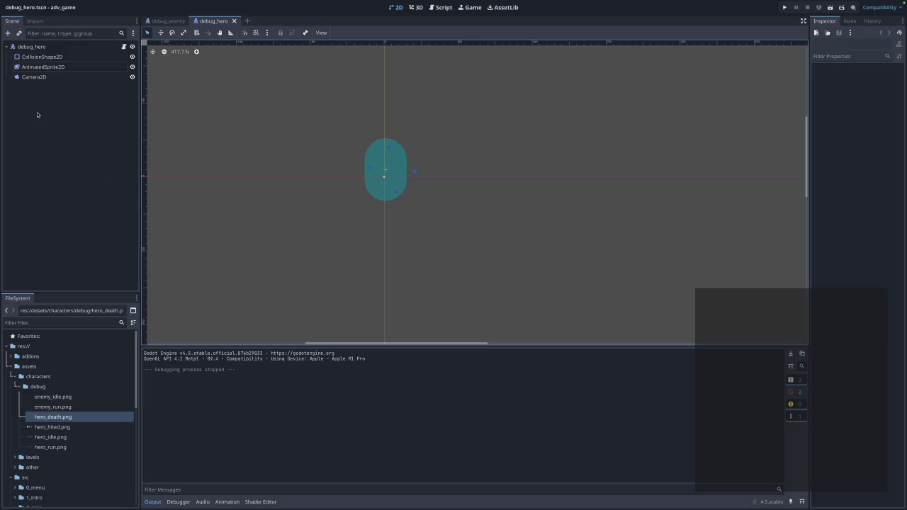
click(85, 70)
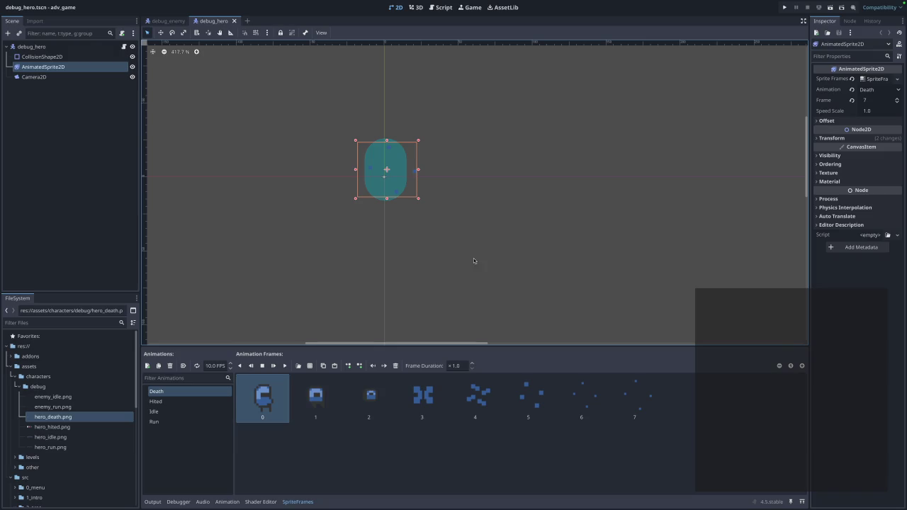
Switch to the debug_enemy scene and select its AnimatedSprite2D to show Idle and Run
click(155, 21)
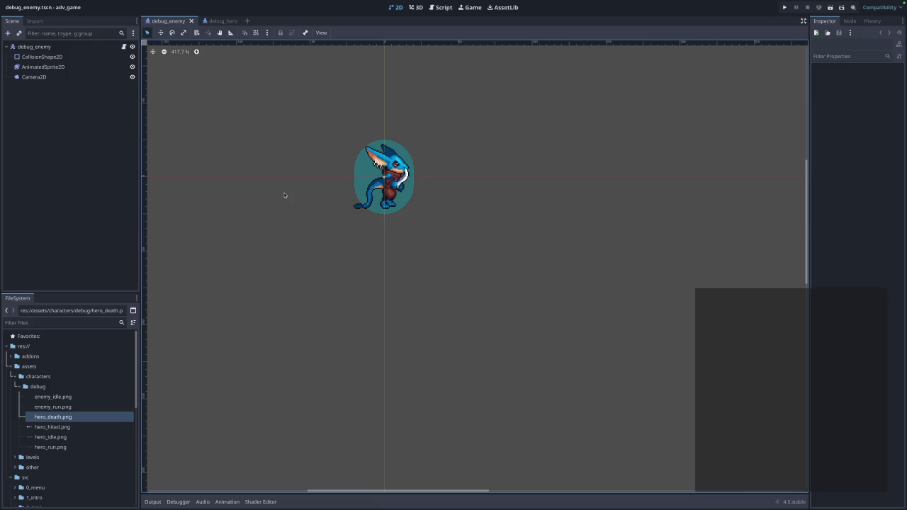
click(65, 67)
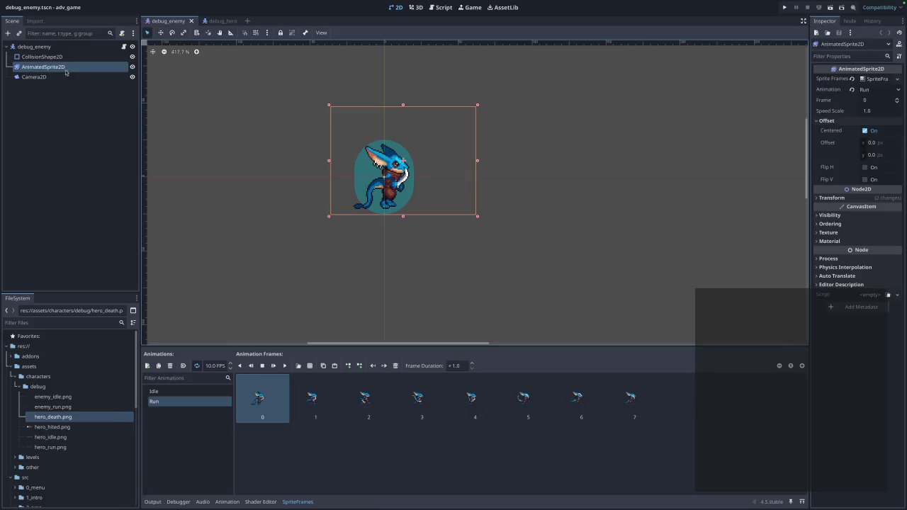
Add a new animation to the enemy sprite and name it Attack
click(147, 365)
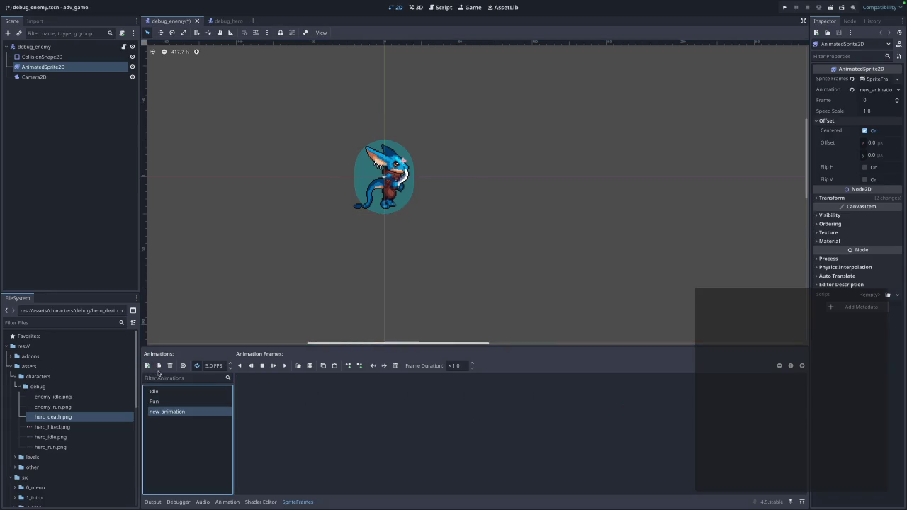
double_click(184, 412)
text(Atta)
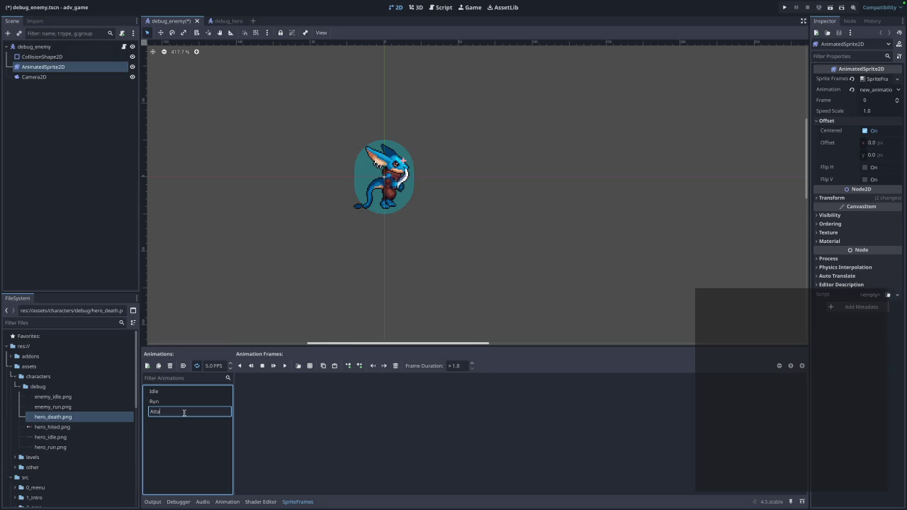
text(ck)
key(Return)
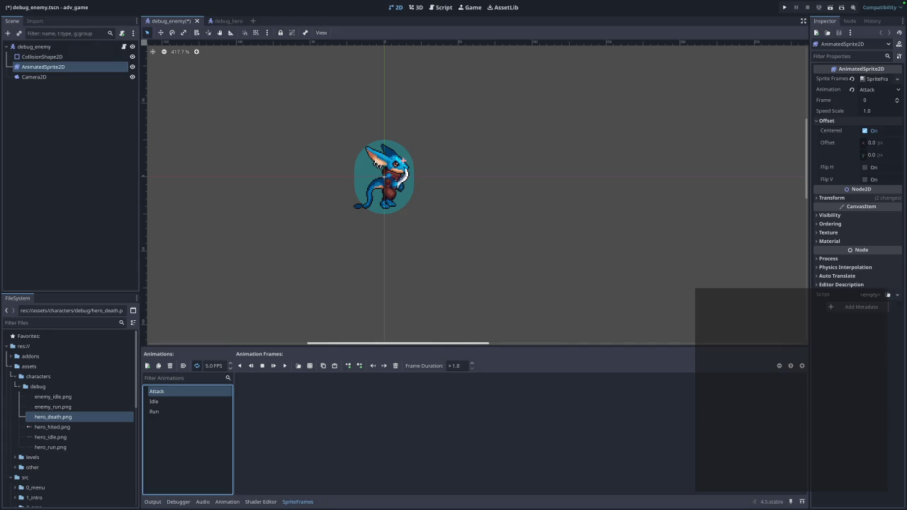
Import ATTACK 1.png into the debug folder and rename it enemy_attack.png, fixing a typo
mouse_move(0, 277)
mouse_down()
mouse_move(37, 423)
mouse_move(41, 390)
mouse_up()
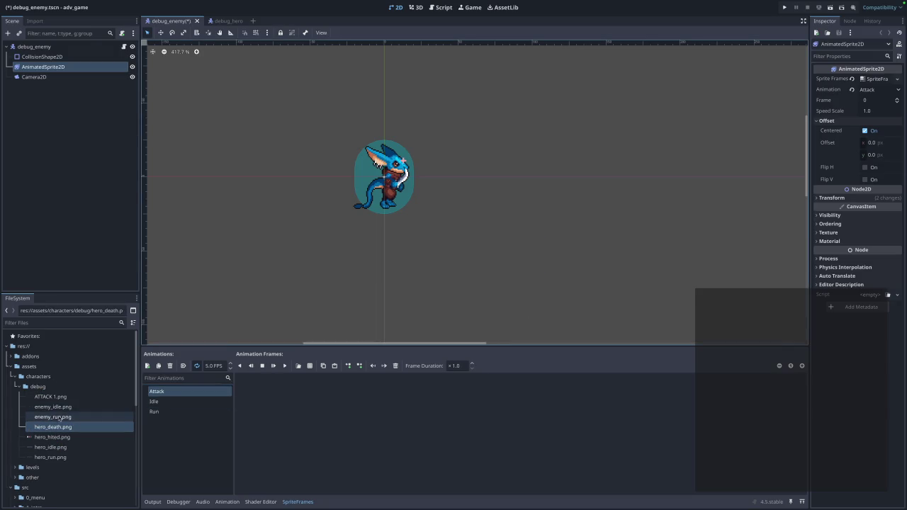
click(44, 397)
right_click(56, 399)
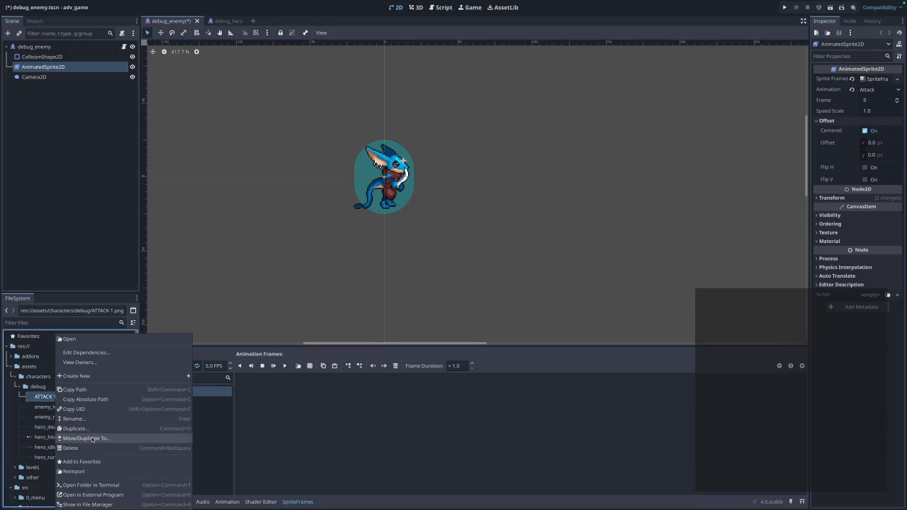
click(71, 418)
text(enemy_atta)
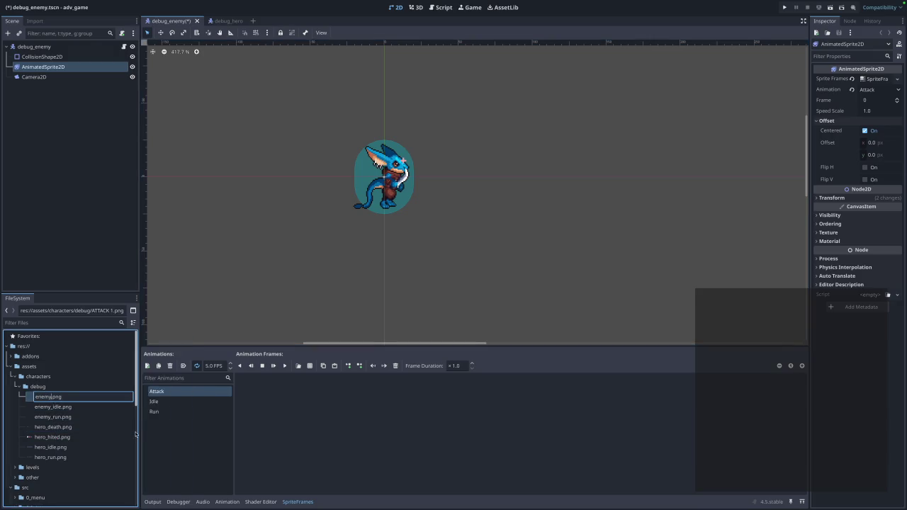
text(cj)
key(Return)
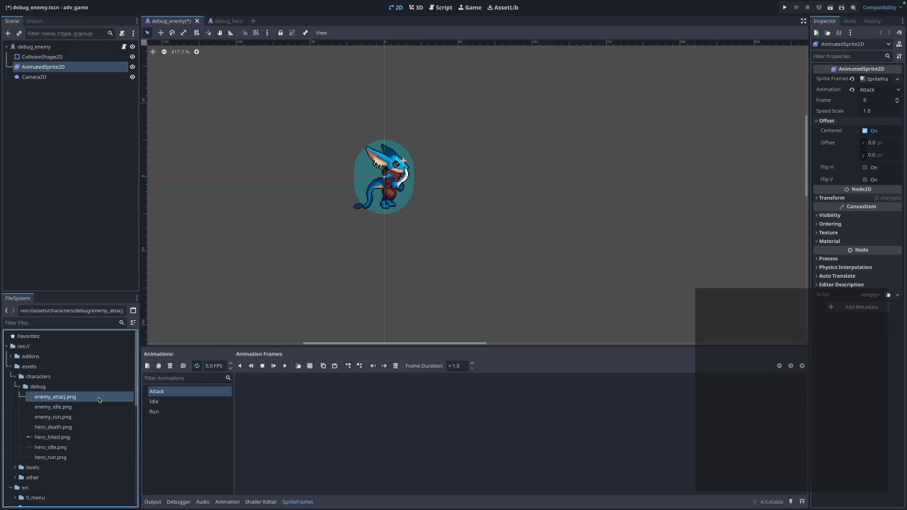
right_click(99, 398)
click(122, 419)
key(Right)
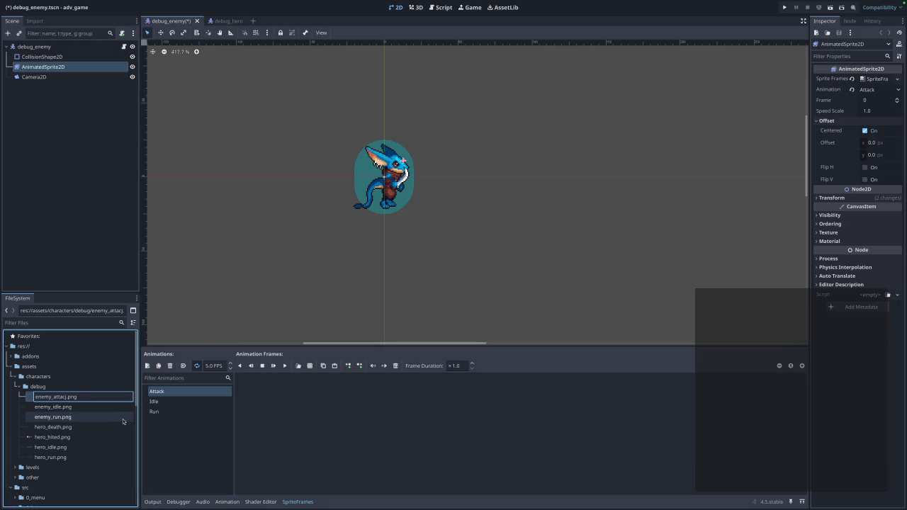
key(BackSpace)
text(k)
key(Return)
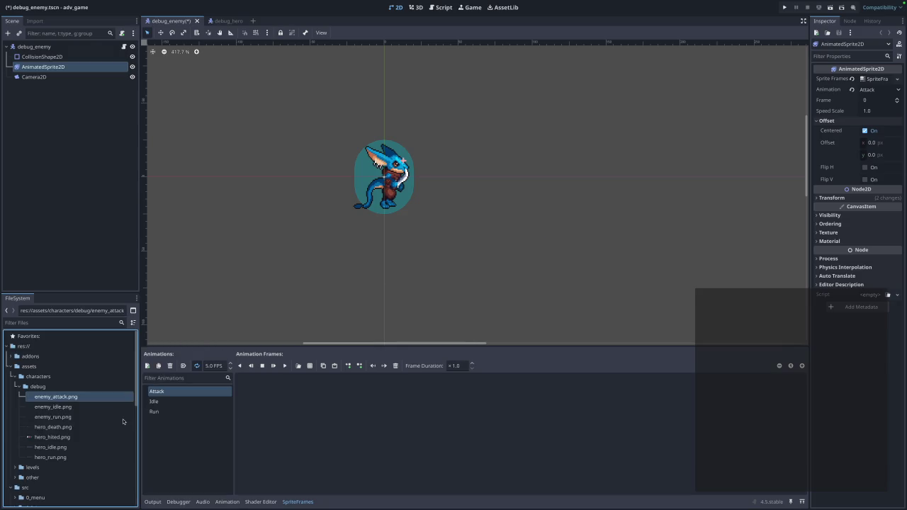
click(307, 368)
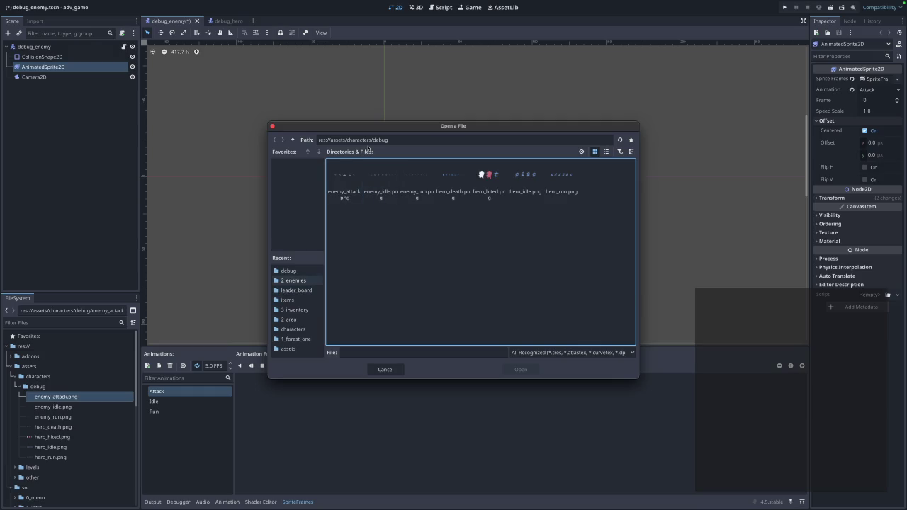
Slice enemy_attack.png as a 5×1 sheet and add all five frames to Attack
click(345, 181)
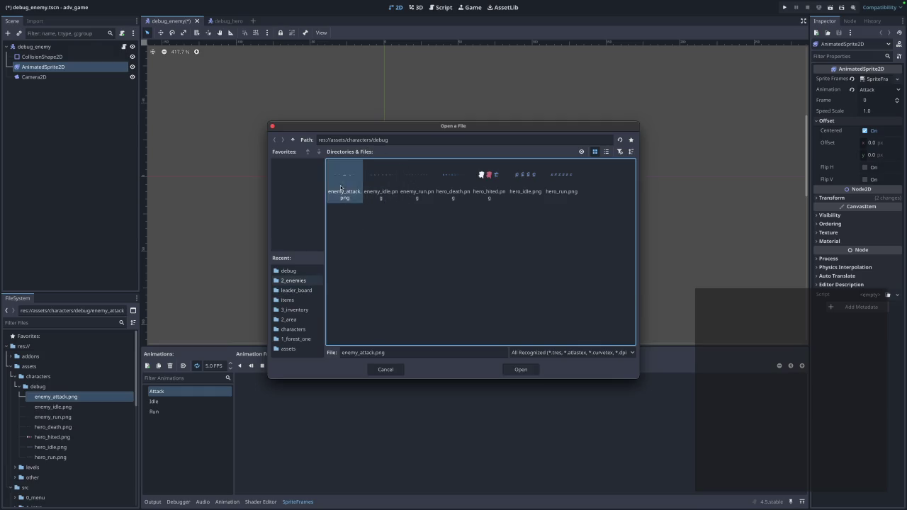
click(524, 371)
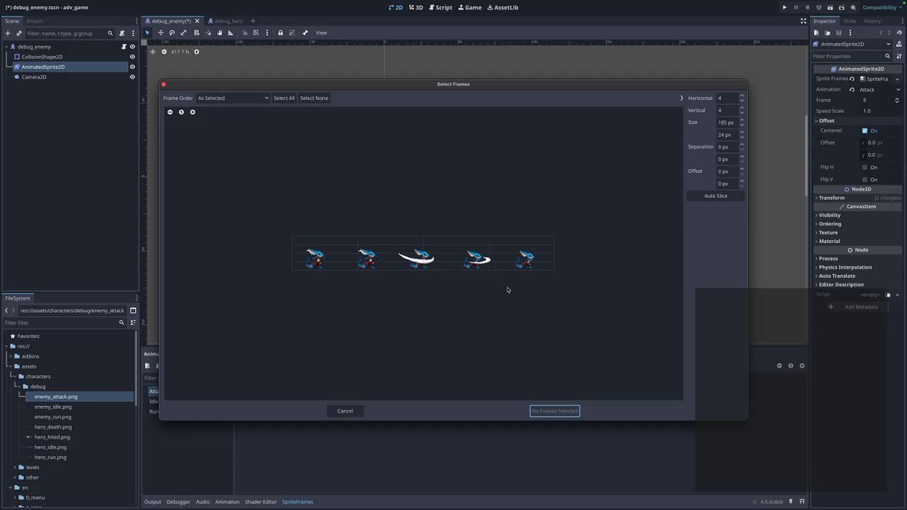
click(727, 109)
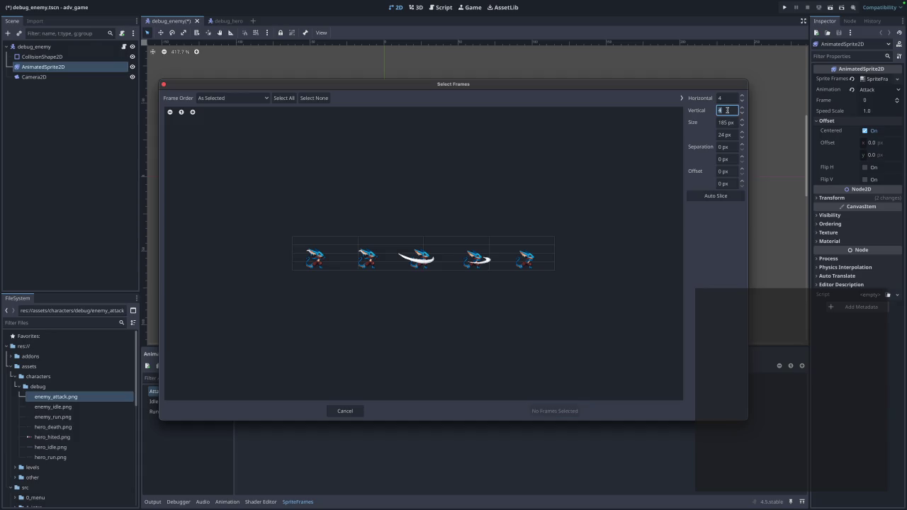
text(1)
click(730, 98)
text(5)
drag(309, 253, 574, 268)
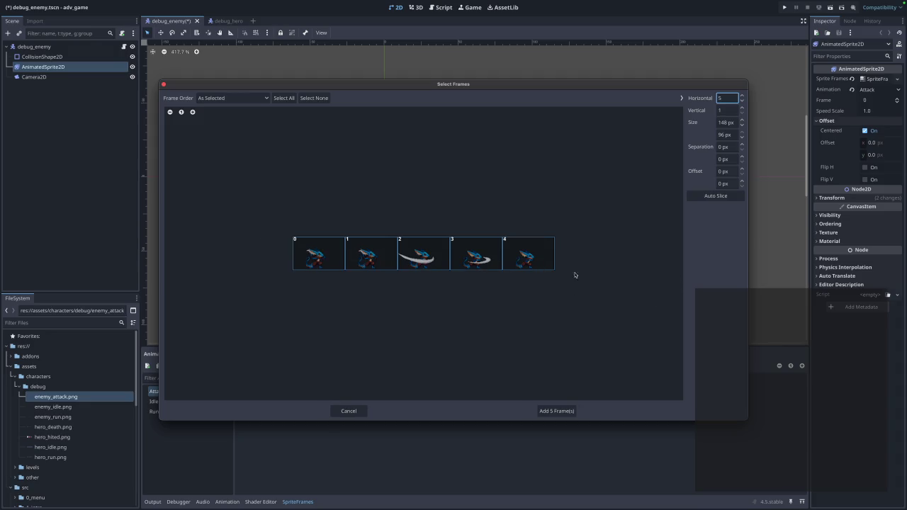
click(566, 411)
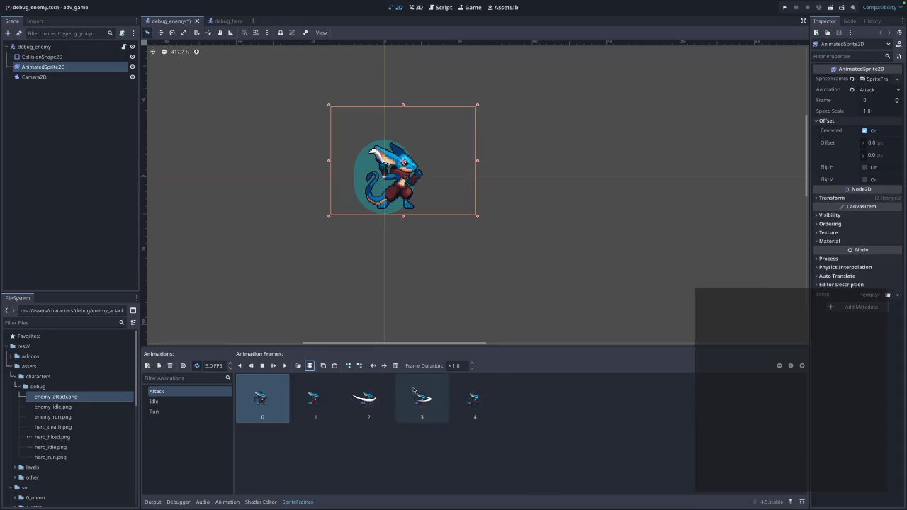
Set the enemy's Attack animation to 10 FPS and preview it
double_click(212, 366)
text(10)
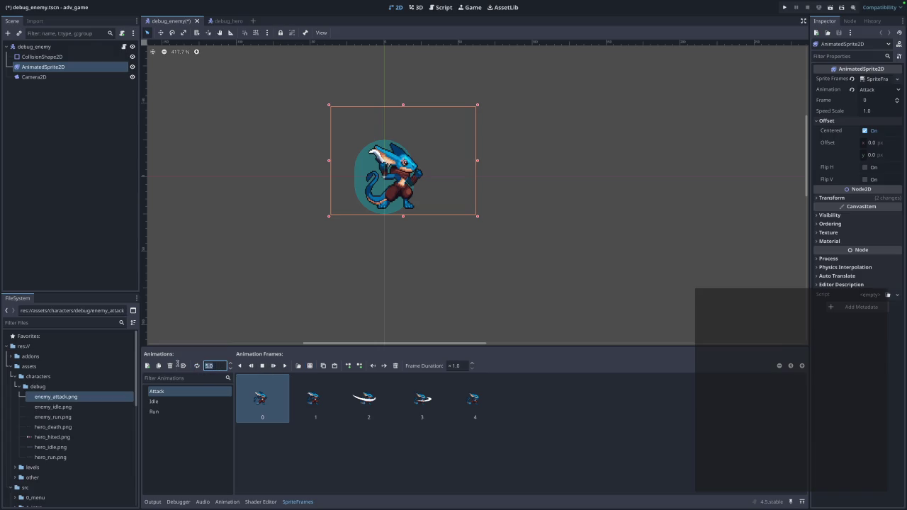
key(Return)
click(287, 365)
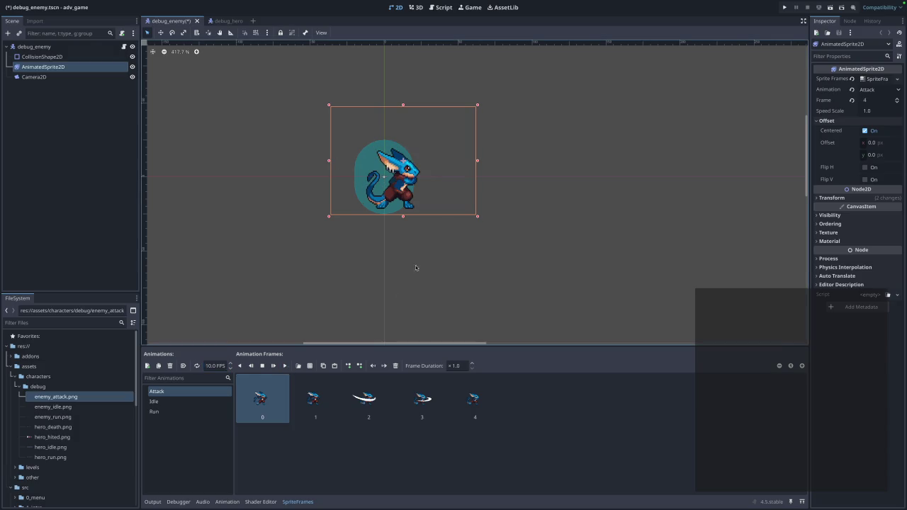
Nudge the enemy sprite slightly left and preview the Idle, Run and Attack animations
drag(439, 214, 433, 214)
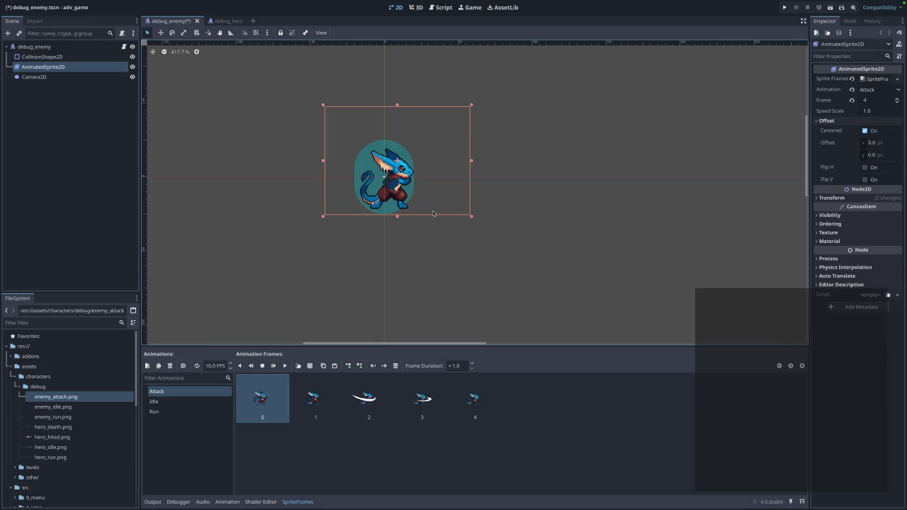
click(455, 299)
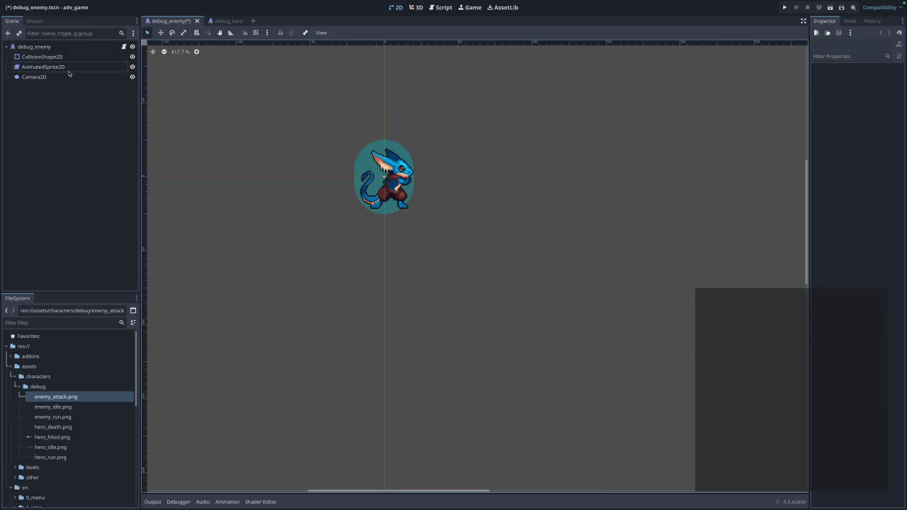
click(69, 68)
click(158, 402)
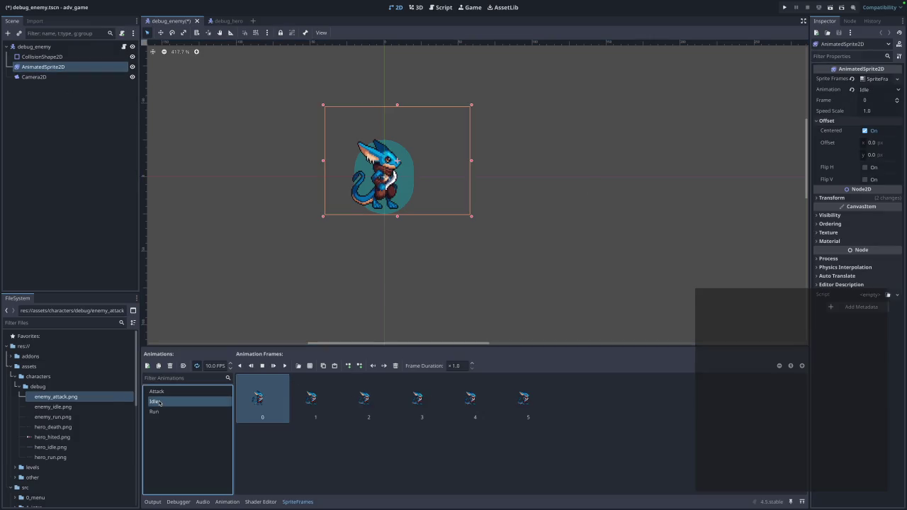
click(161, 412)
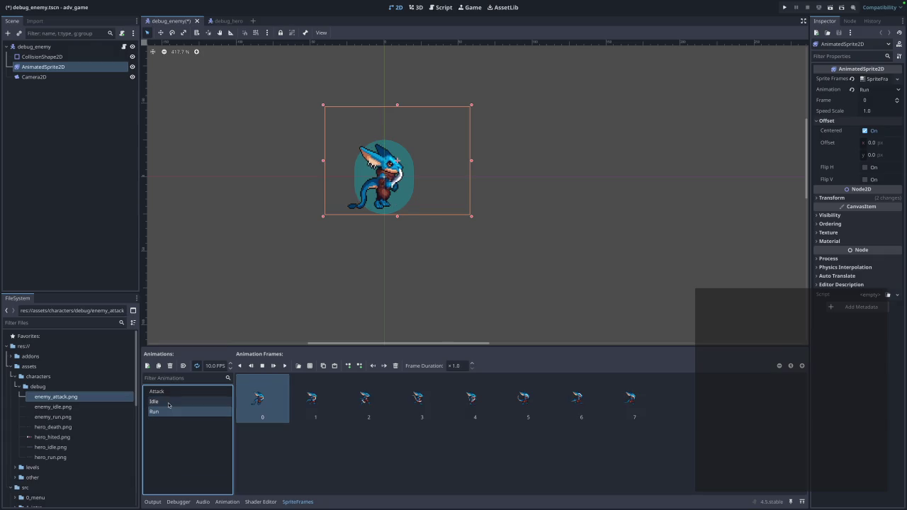
click(168, 392)
click(284, 366)
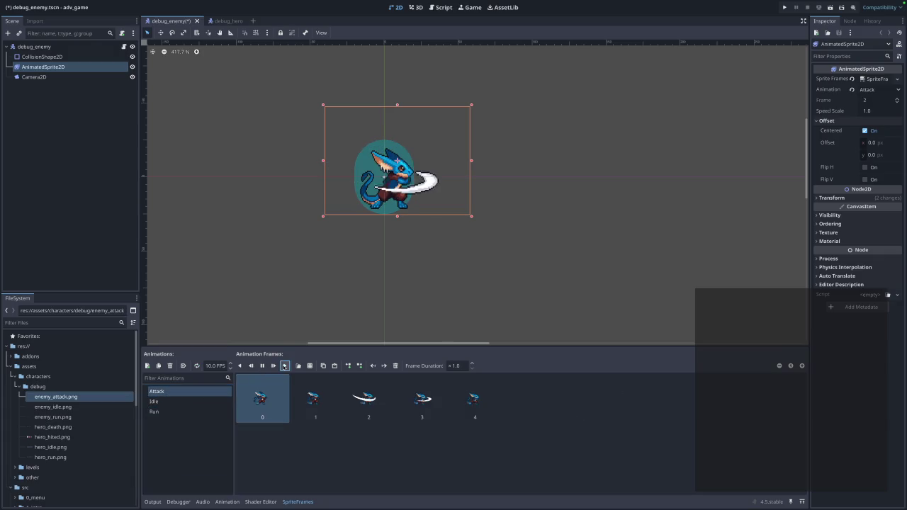
Save the debug_enemy scene and return to the debug_hero scene
click(304, 471)
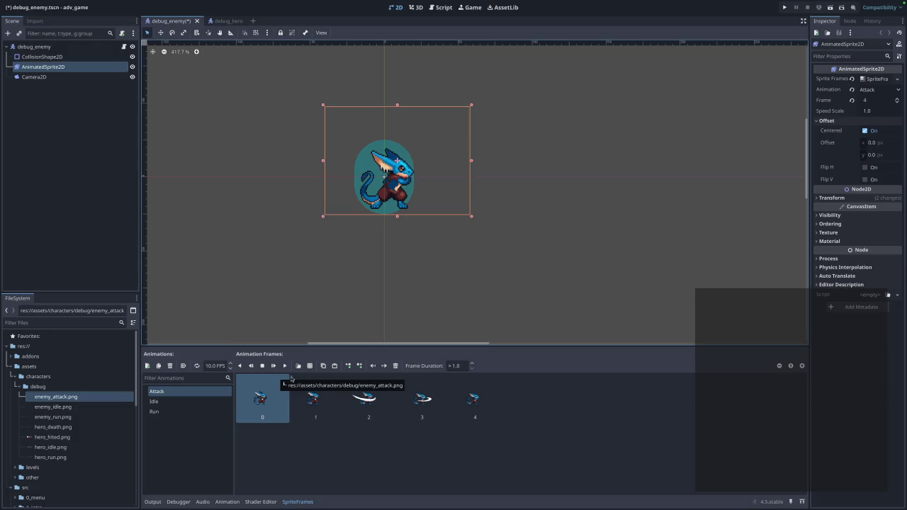
click(356, 439)
key(ctrl+s)
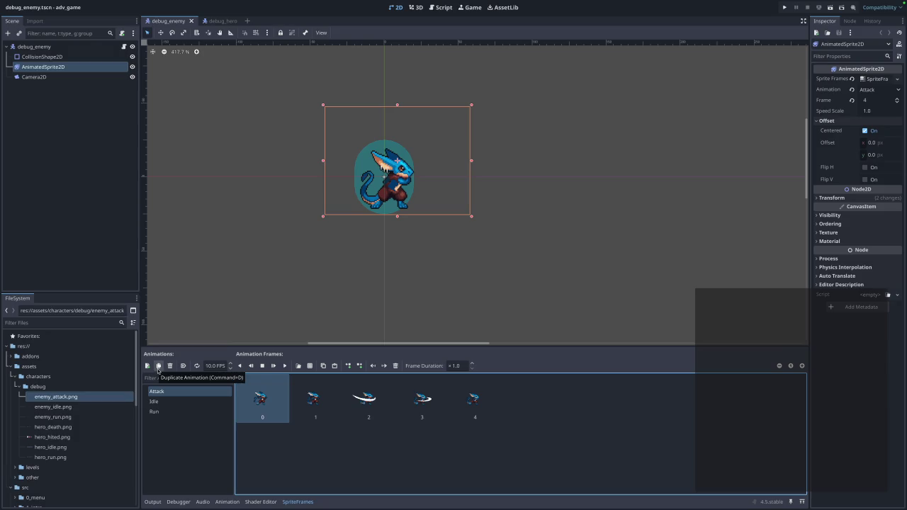
click(210, 23)
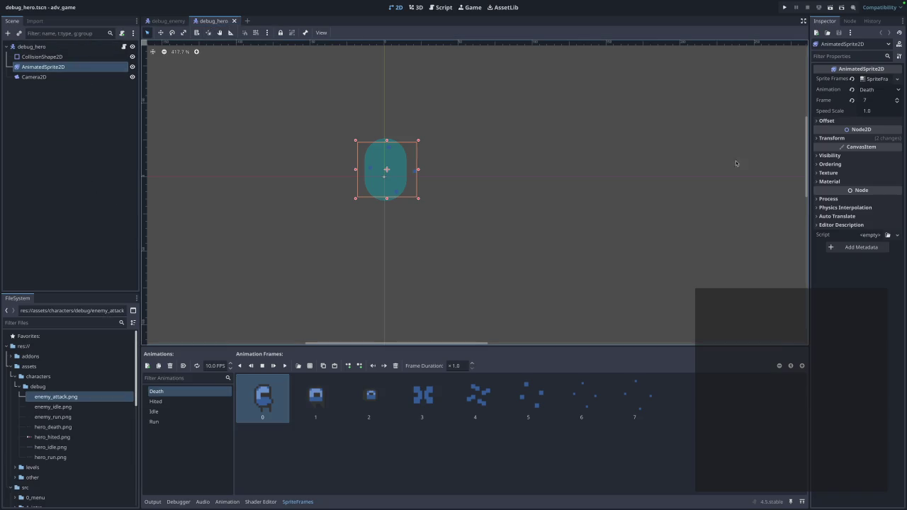
Review and save debug_hero.gd in the script editor, then go back to debug_enemy
click(437, 8)
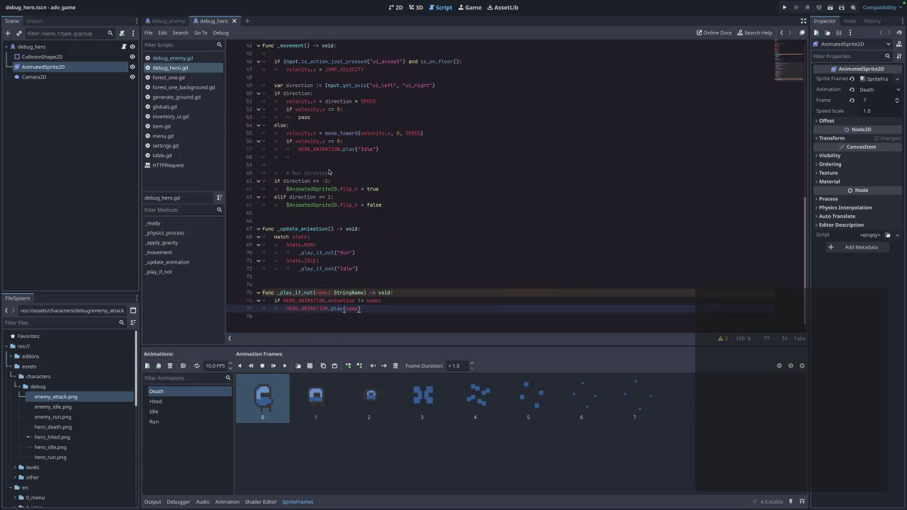
click(298, 173)
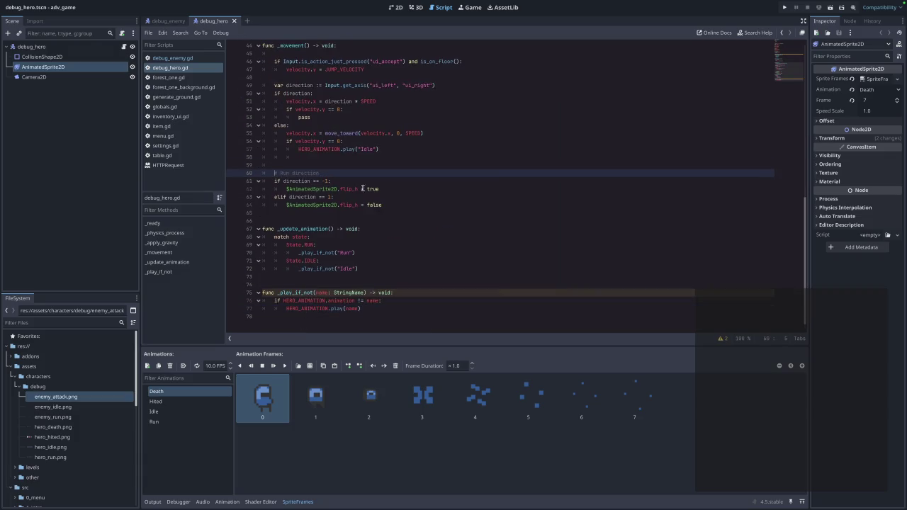
scroll(365, 186, up, 2)
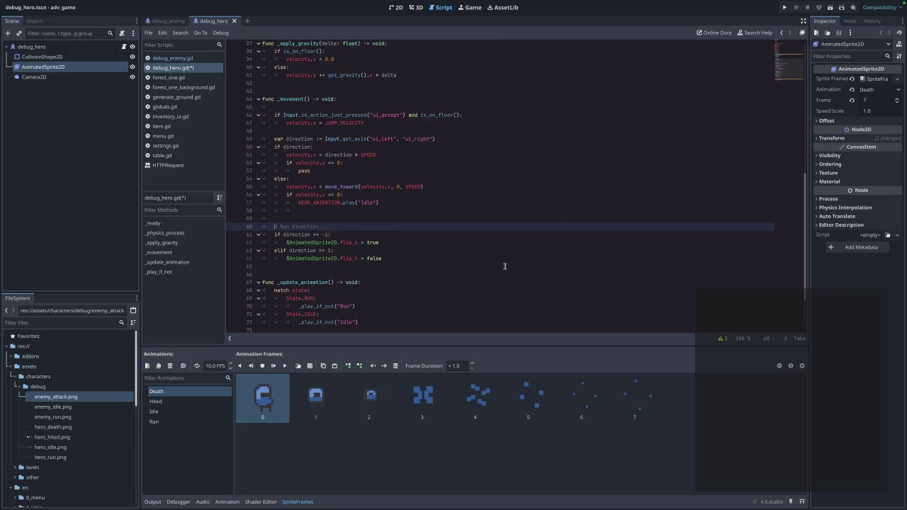
scroll(505, 266, down, 2)
key(ctrl+s)
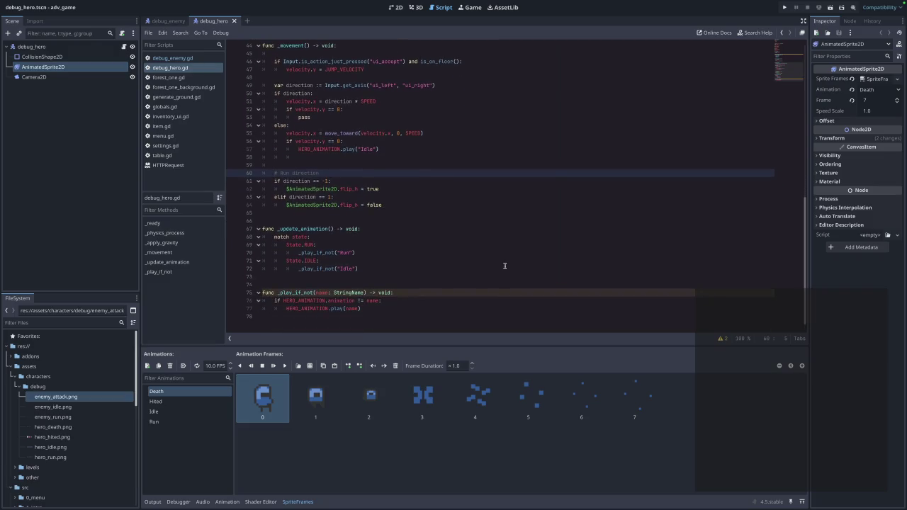
scroll(450, 243, up, 6)
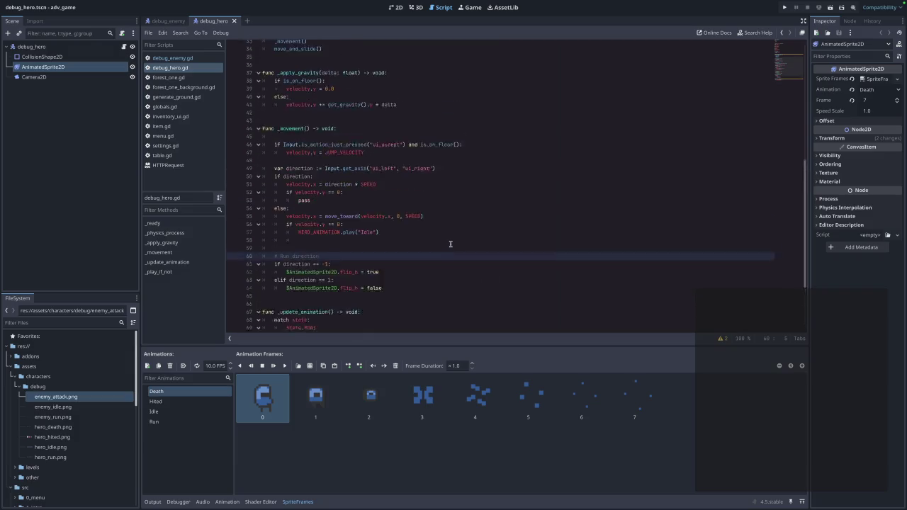
scroll(450, 244, down, 6)
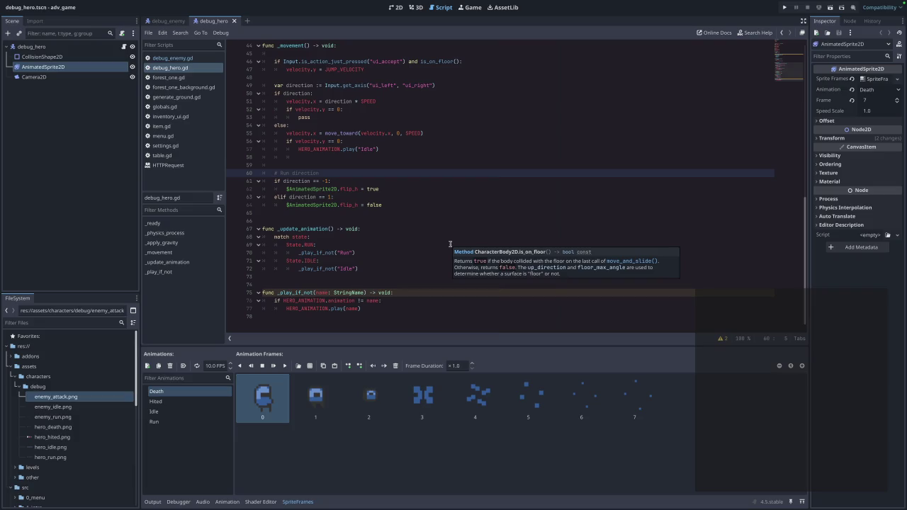
scroll(450, 243, up, 1)
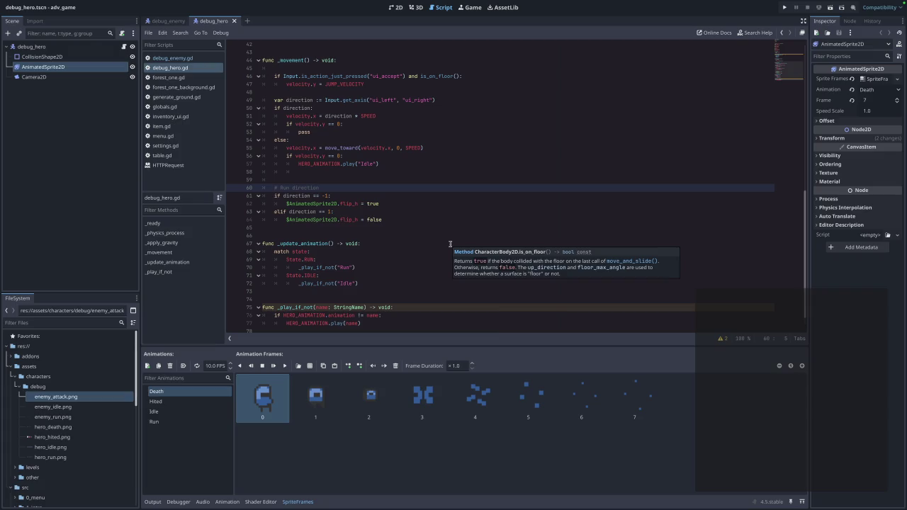
click(162, 22)
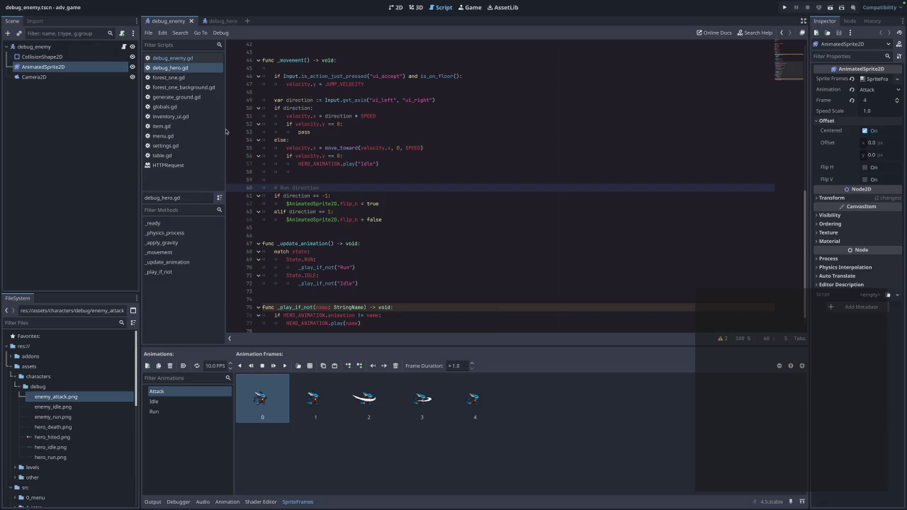
click(58, 57)
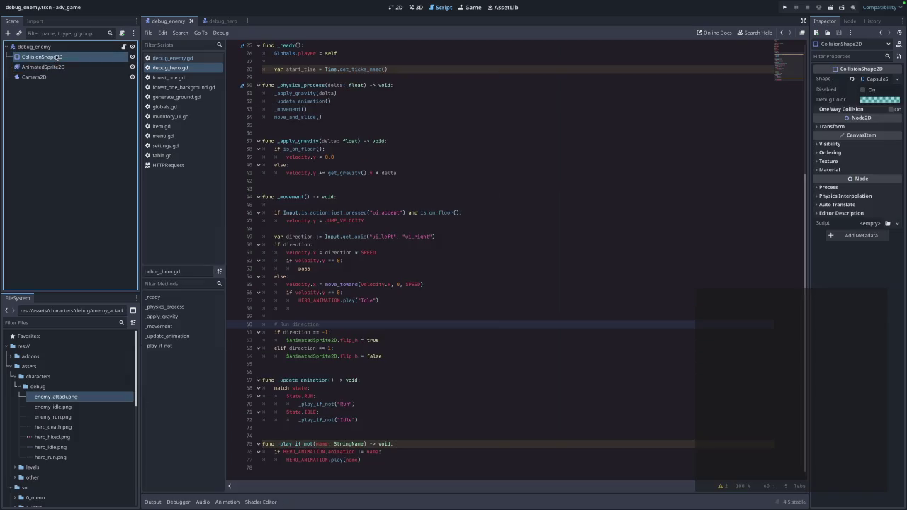
Duplicate the enemy's CollisionShape2D under debug_enemy, then delete the duplicate CollisionShape2D2
key(ctrl+d)
drag(62, 68, 45, 49)
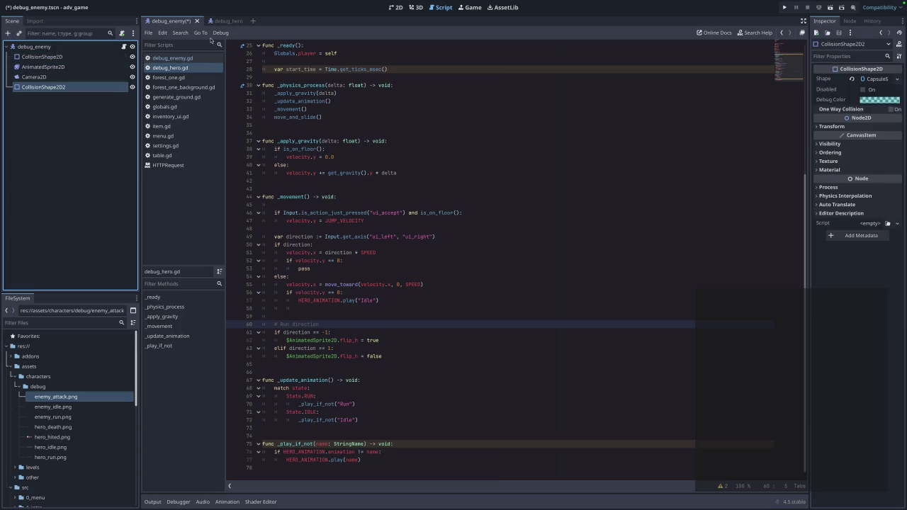
click(395, 8)
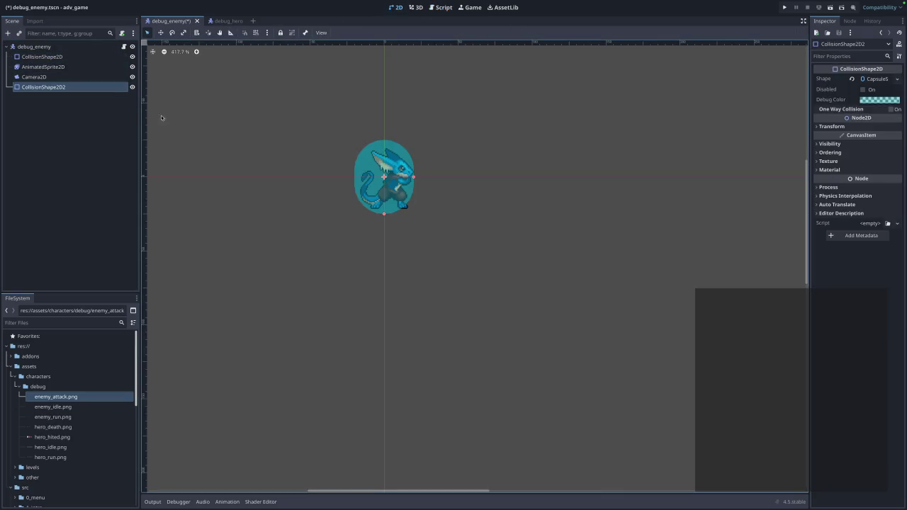
right_click(47, 87)
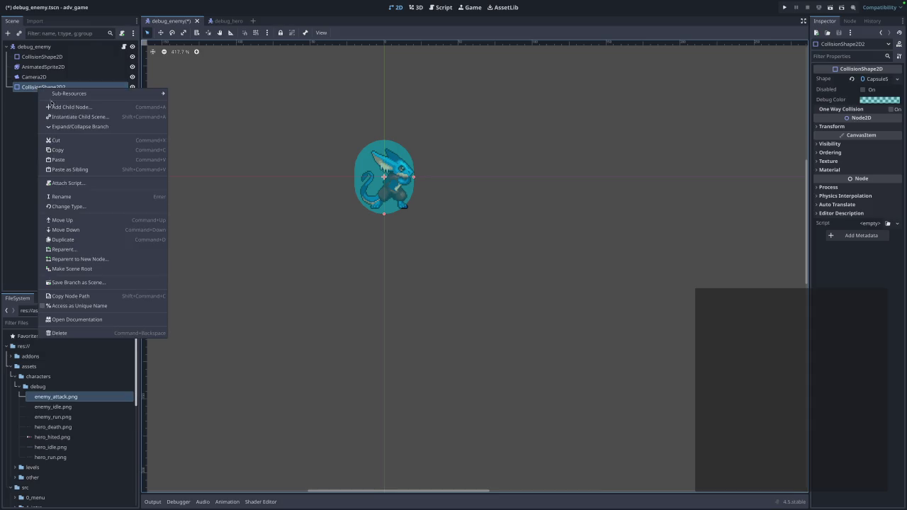
click(84, 197)
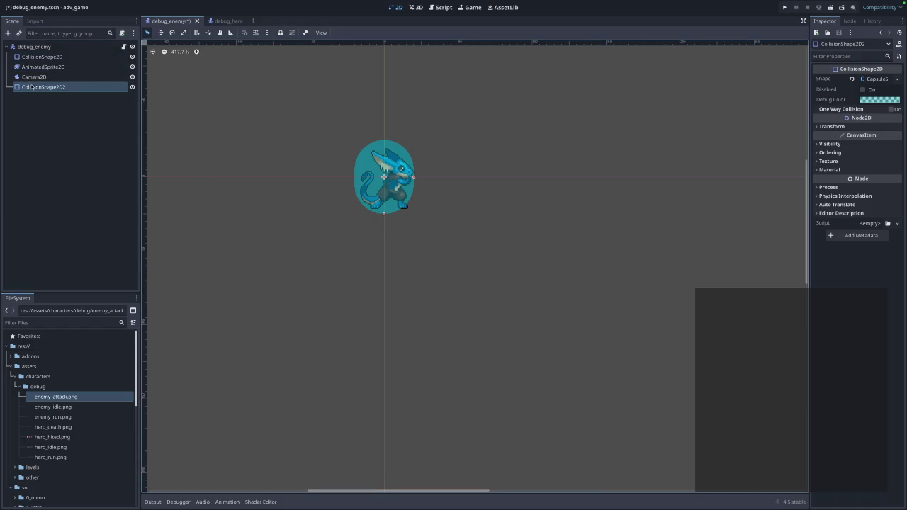
key(Return)
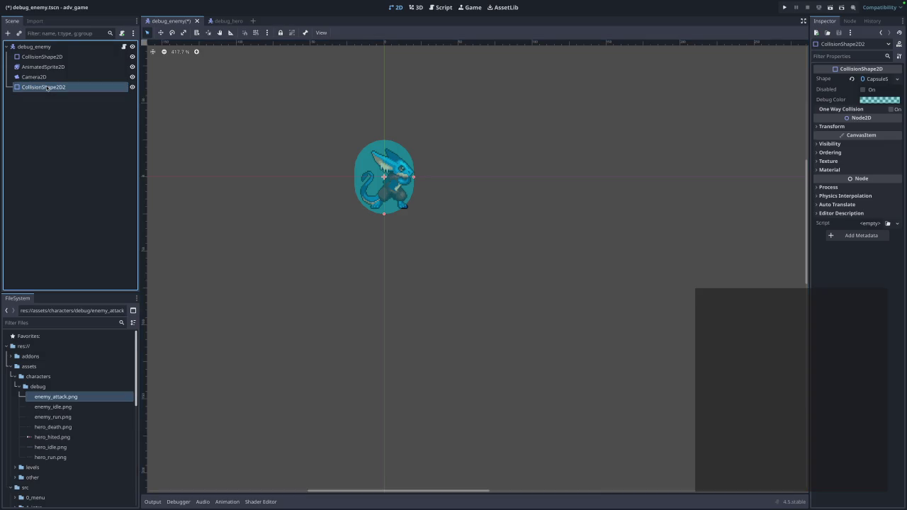
right_click(45, 88)
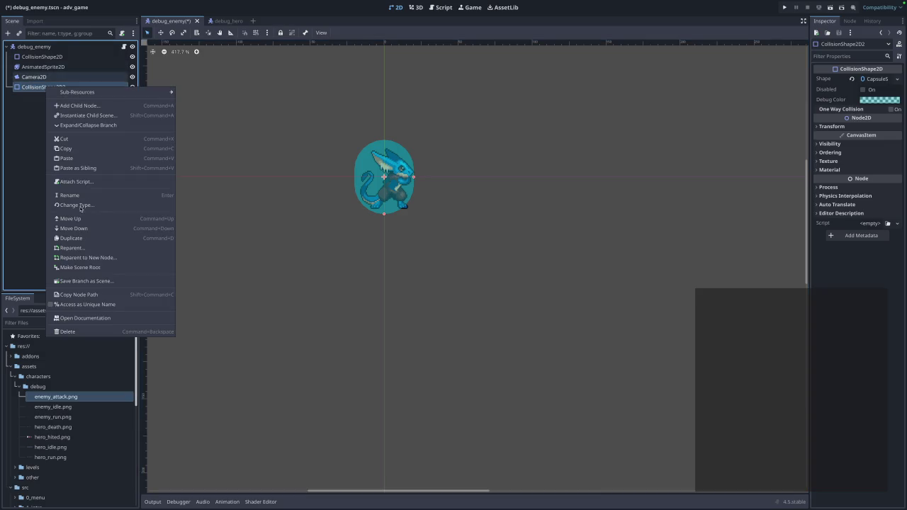
click(72, 333)
click(466, 261)
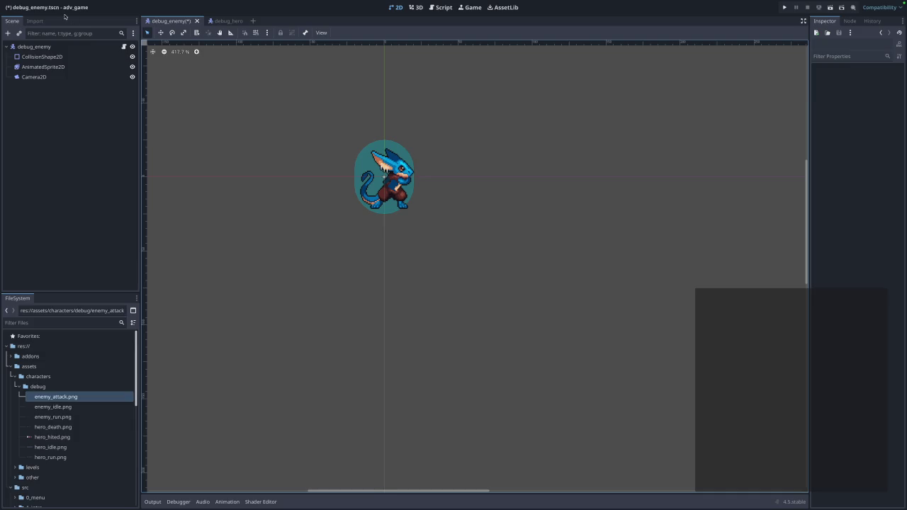
Add an Area2D child node to the debug_enemy root
click(51, 48)
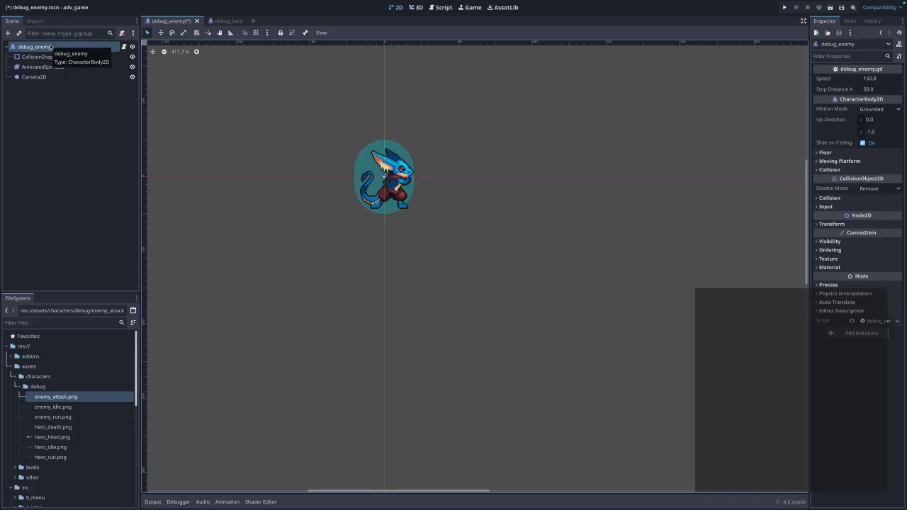
right_click(51, 47)
mouse_move(78, 53)
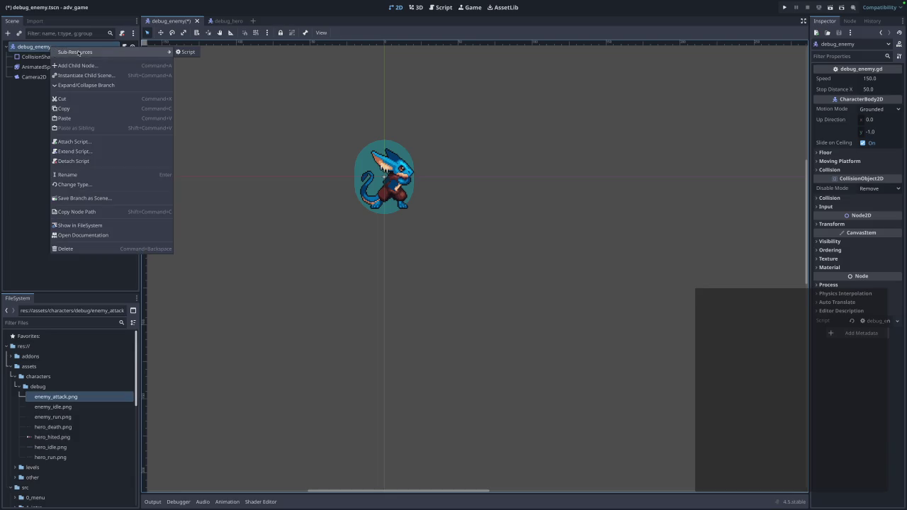
click(14, 106)
click(7, 32)
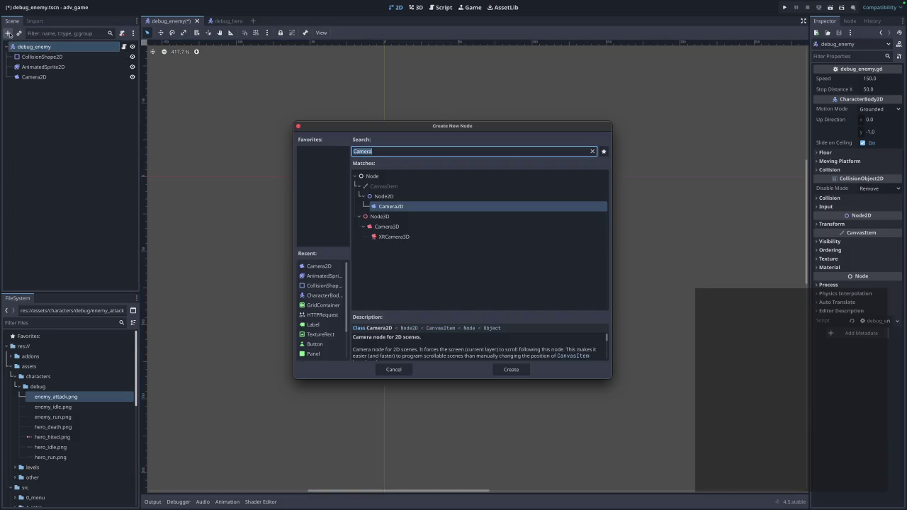
text(Фх)
key(BackSpace)
key(BackSpace)
text(Фх)
key(BackSpace)
key(BackSpace)
text(Area)
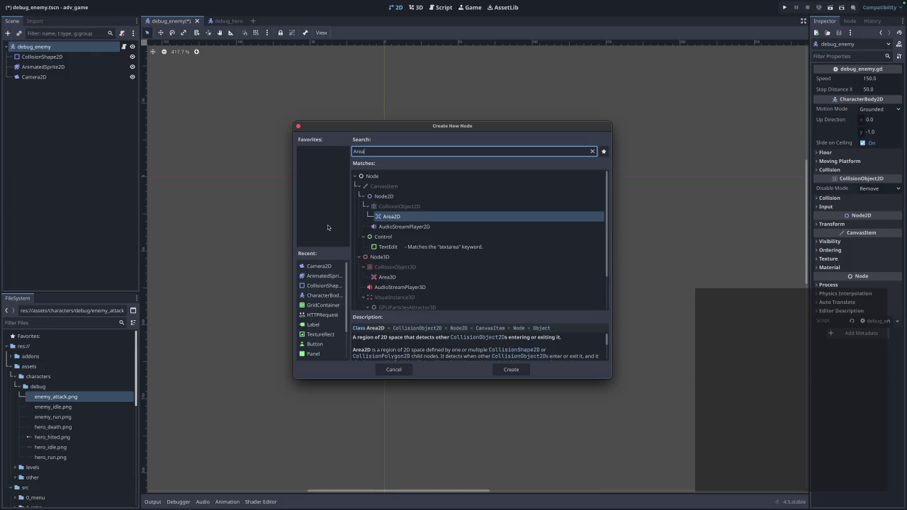
click(408, 219)
click(511, 370)
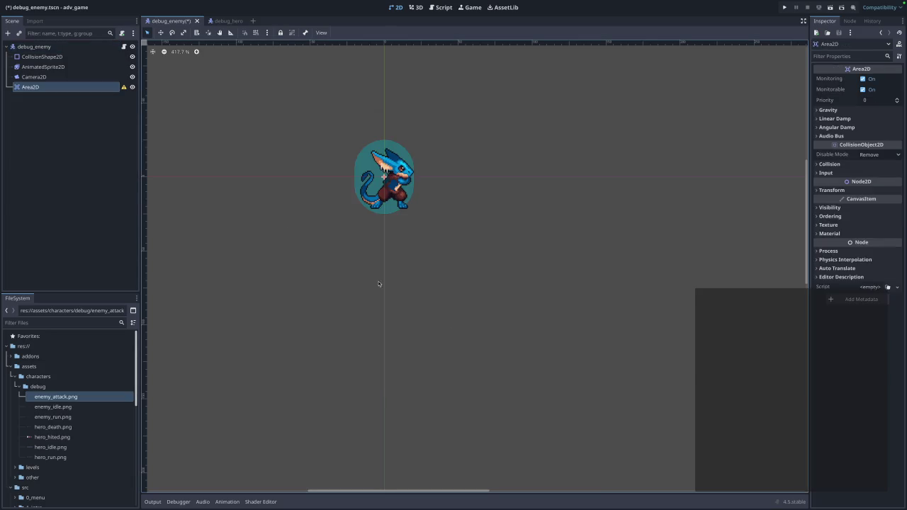
Rename the new Area2D node to AttackArea
right_click(63, 89)
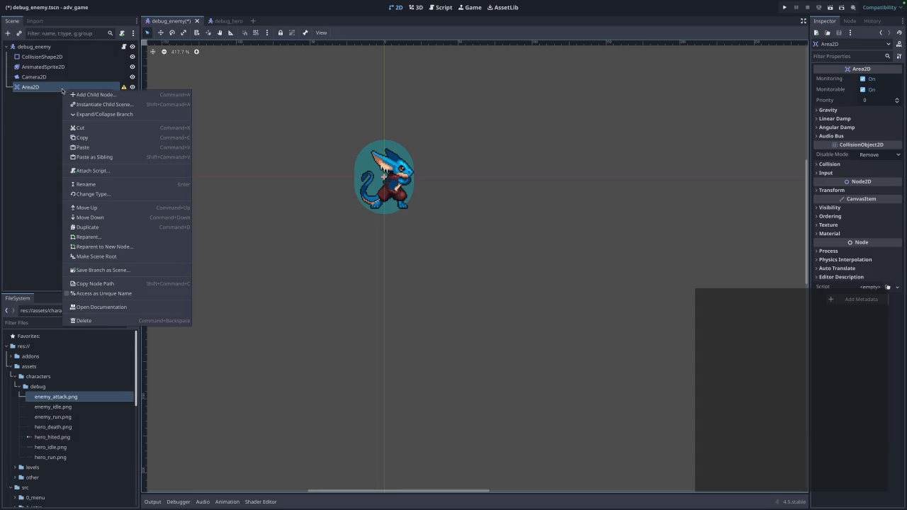
click(96, 185)
text(Att)
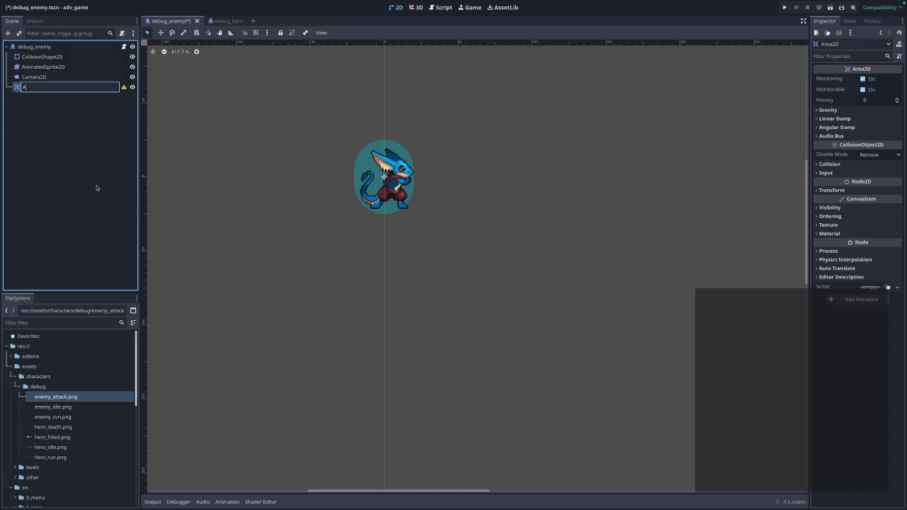
text(ackArea)
key(Return)
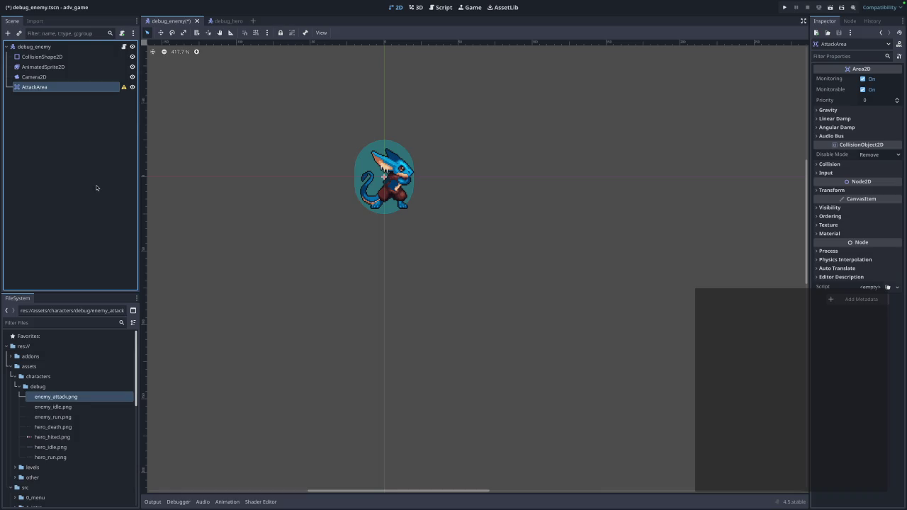
click(28, 126)
right_click(48, 88)
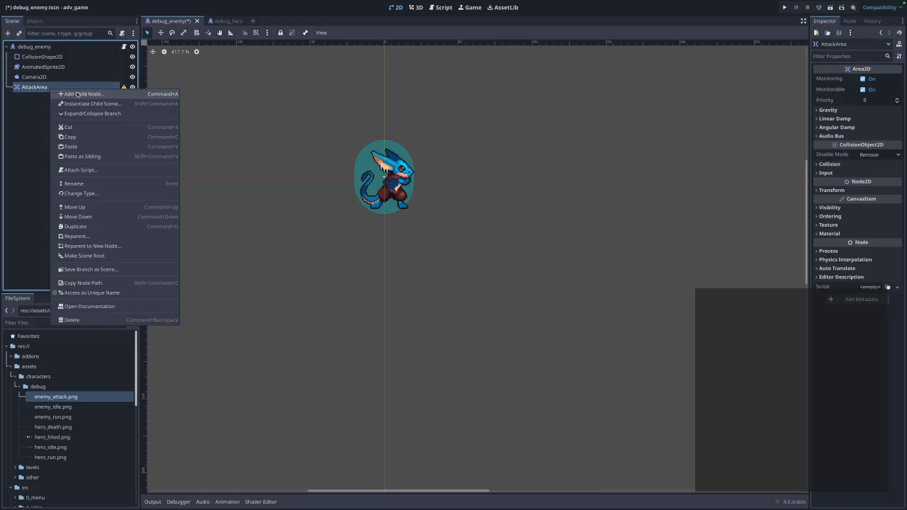
Add a CollisionShape2D with a RectangleShape2D under AttackArea, shifted to the enemy's right
click(83, 94)
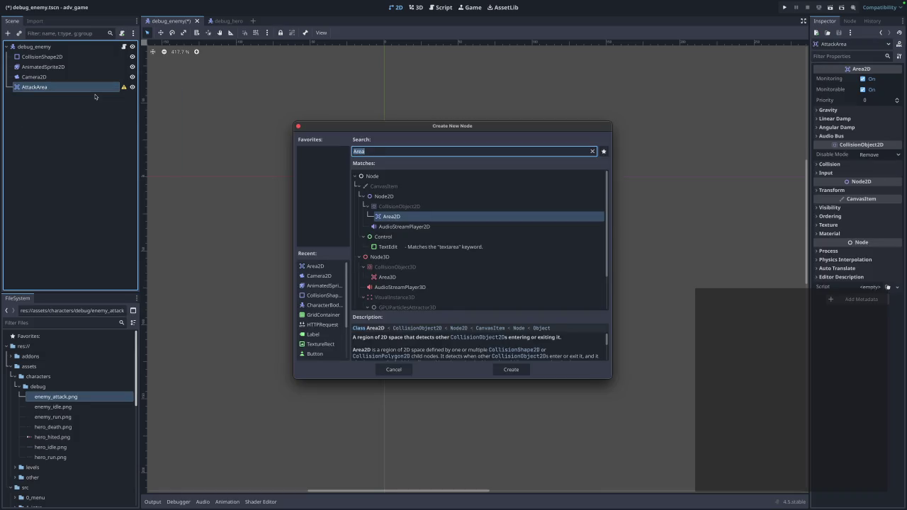
text(Collisio)
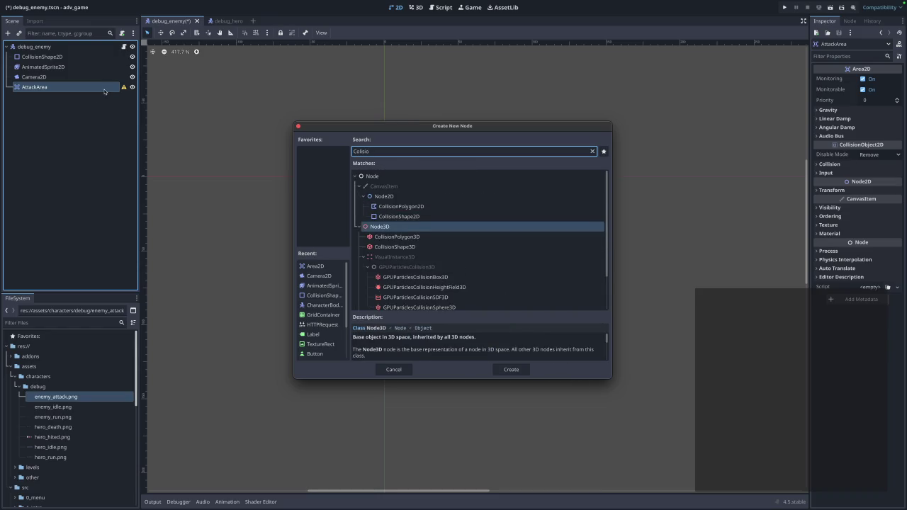
key(Return)
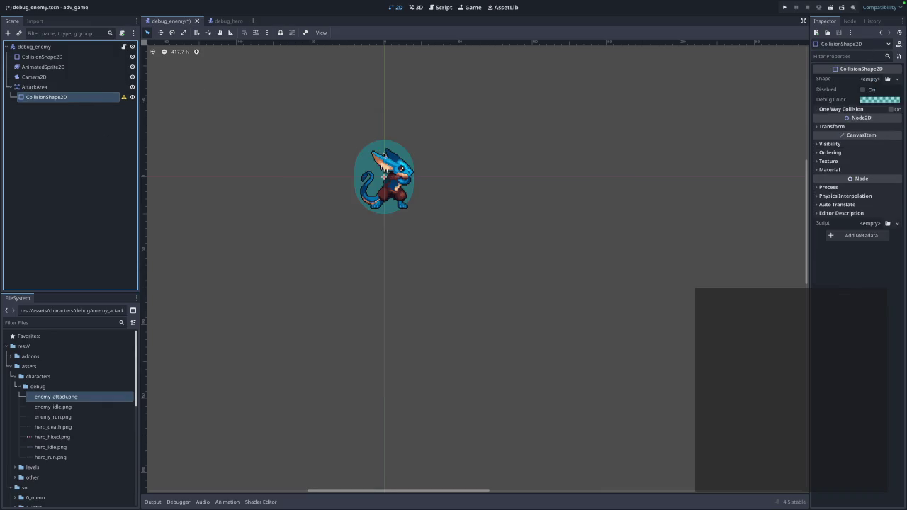
click(31, 97)
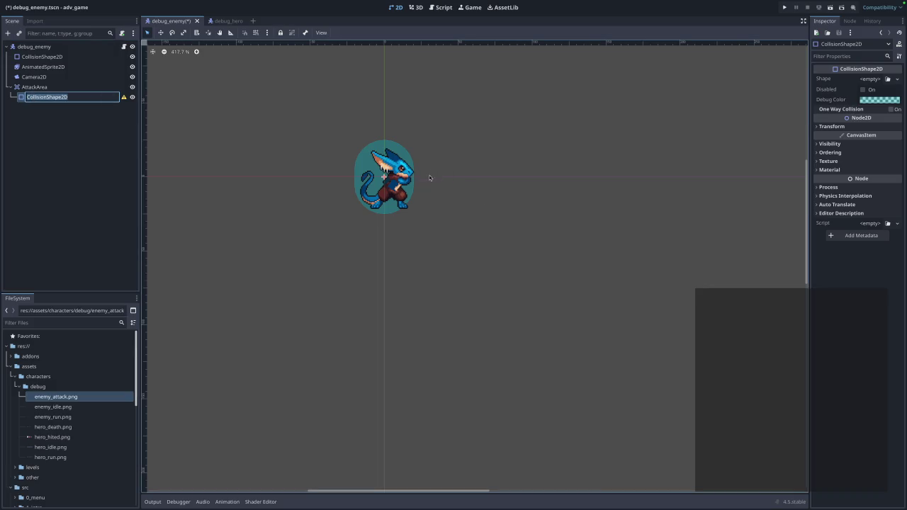
click(897, 79)
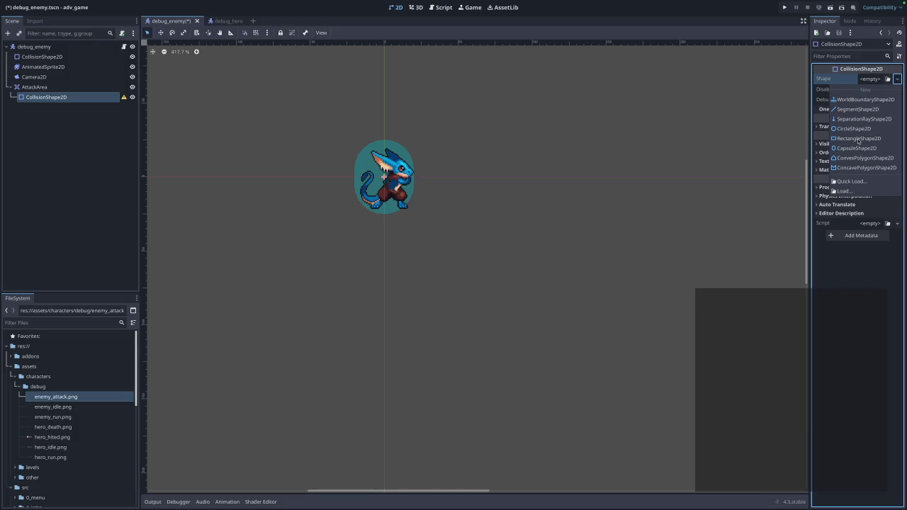
click(858, 139)
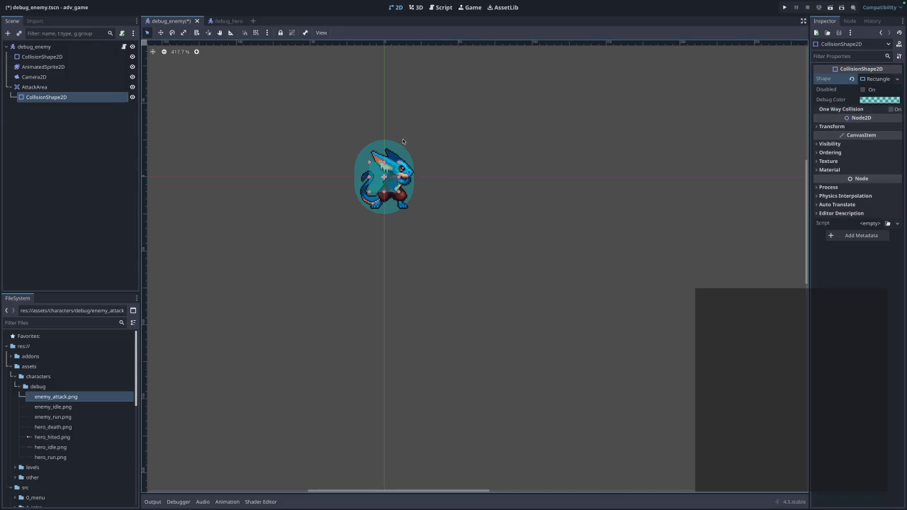
mouse_move(400, 179)
mouse_down()
mouse_move(416, 177)
mouse_move(401, 171)
mouse_move(407, 181)
mouse_up()
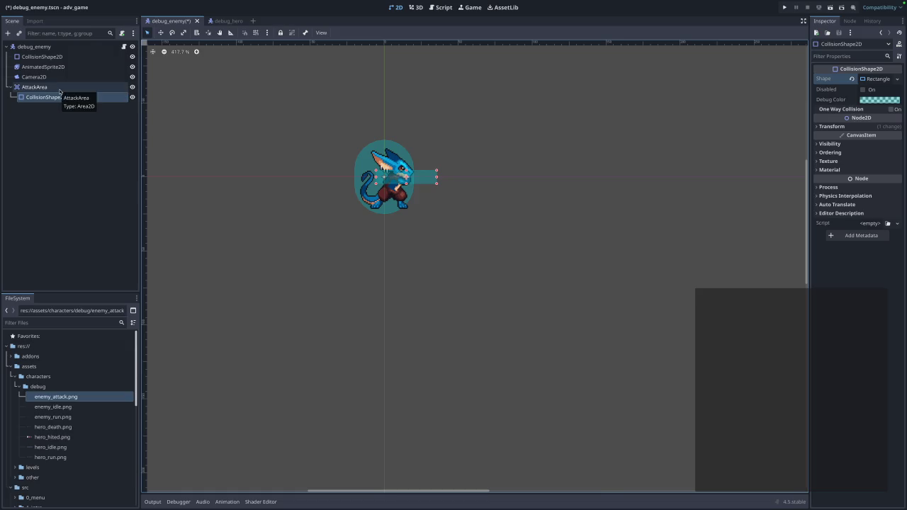
click(59, 89)
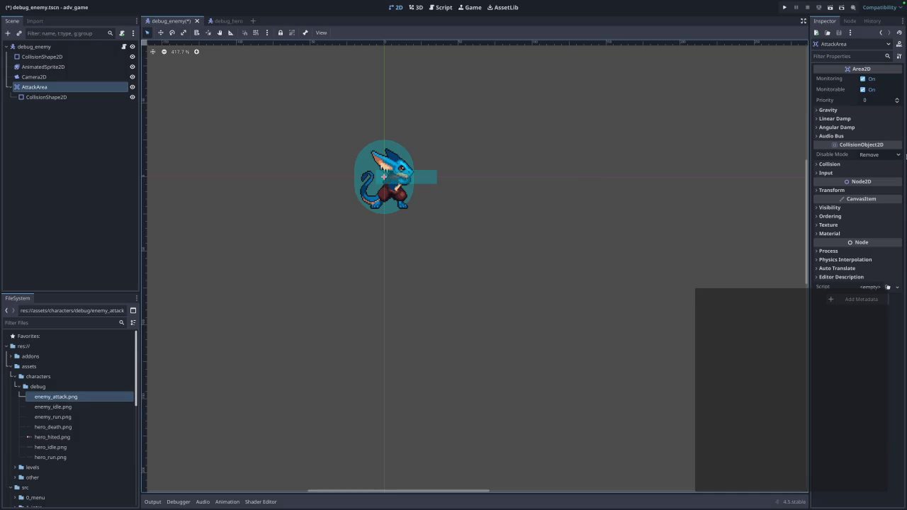
Check AttackArea's Collision section, where layer and mask are both 1, then clear the selection
click(817, 165)
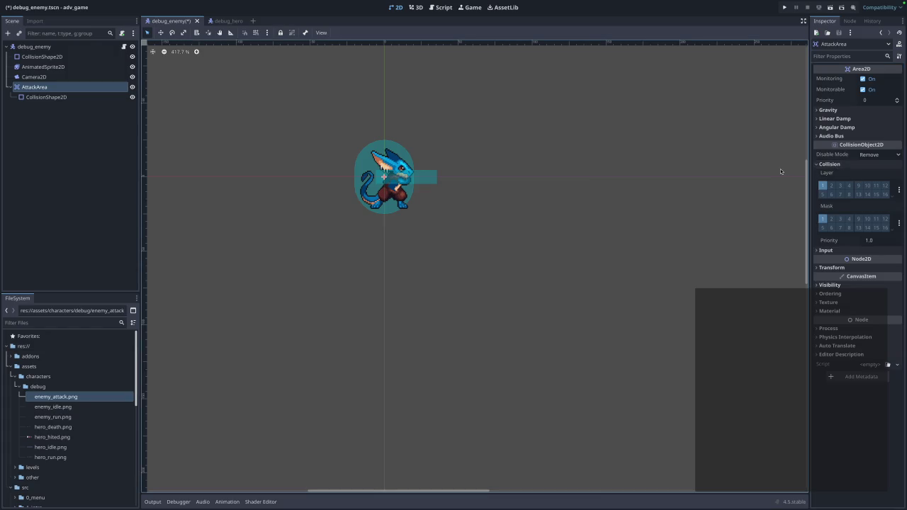
click(831, 175)
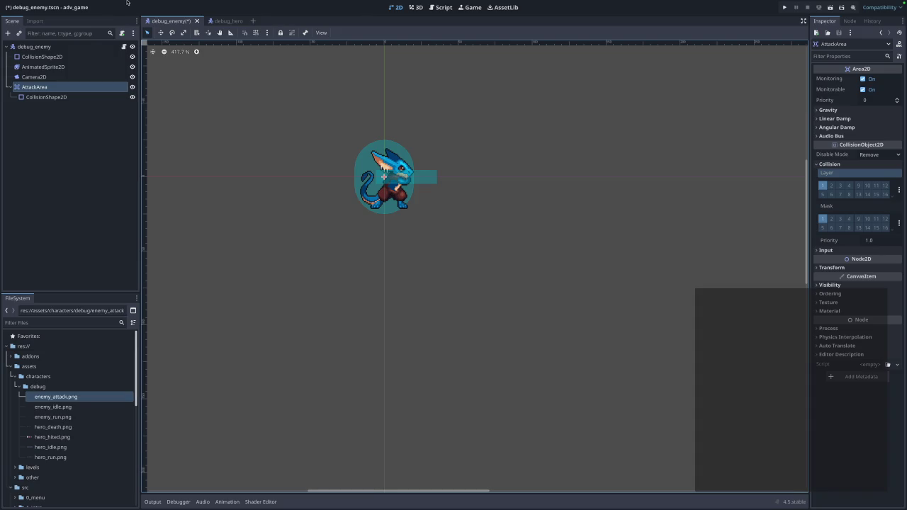
click(207, 96)
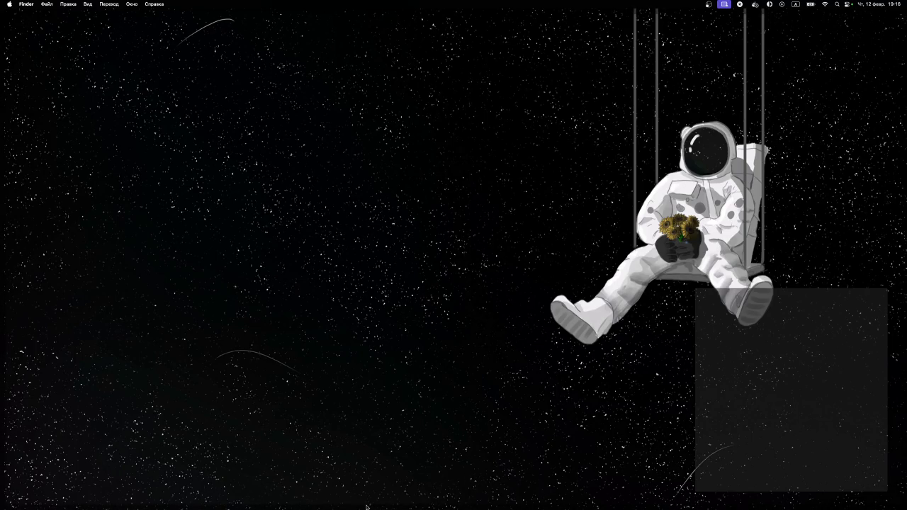
Move between desktop spaces and bring the Godot window to the front
key(ctrl+Up)
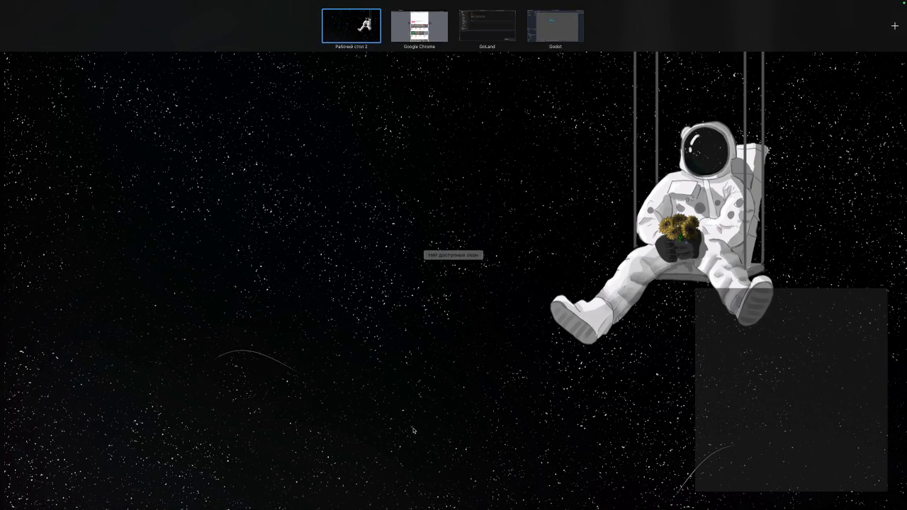
click(414, 429)
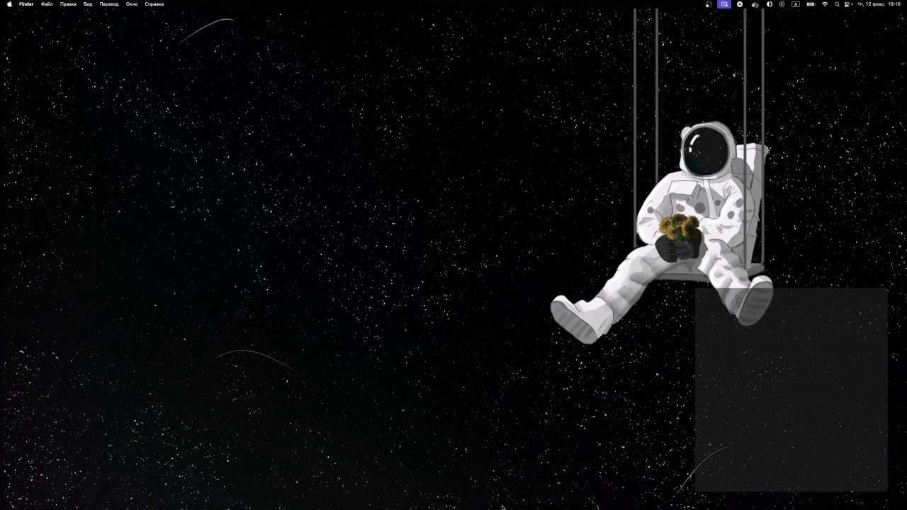
key(ctrl+Right)
key(ctrl+Right)
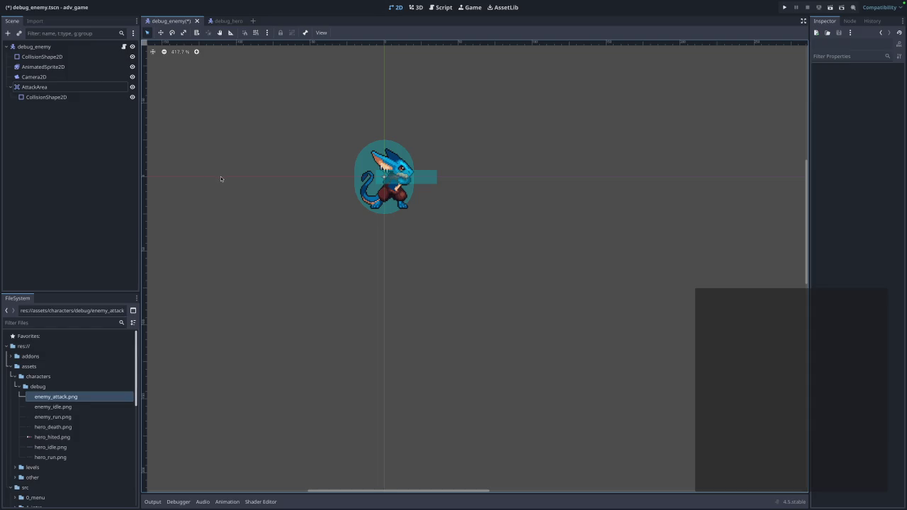
key(alt+Tab)
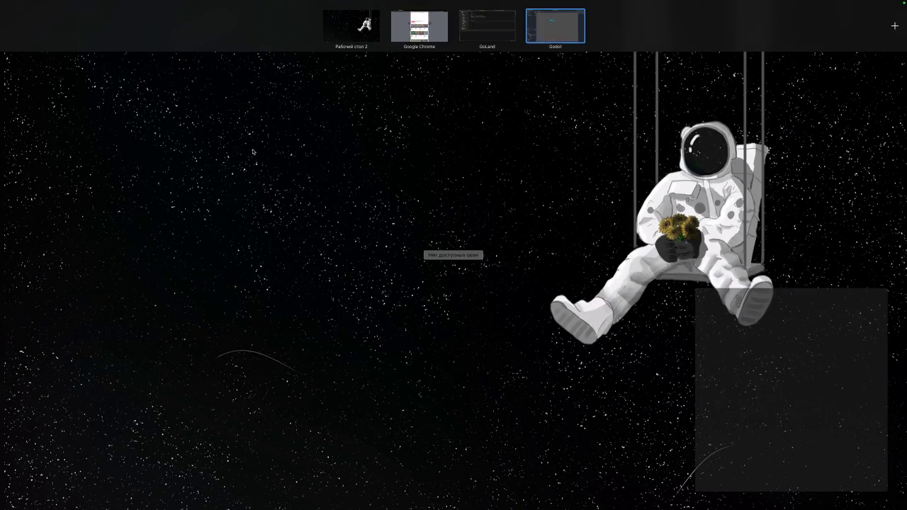
click(554, 16)
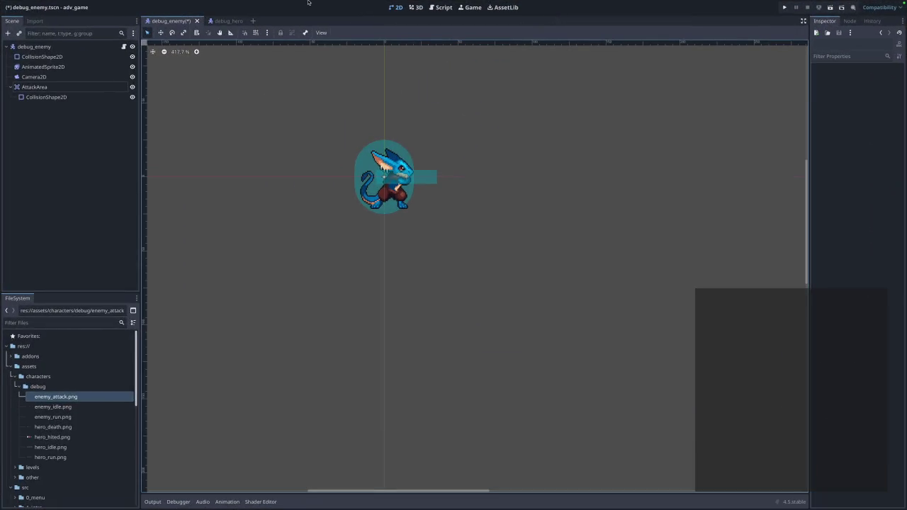
Cycle through the desktop spaces to reach the GoLand space showing runs.go
key(ctrl+Up)
key(ctrl+Up)
key(ctrl+Up)
key(ctrl+Left)
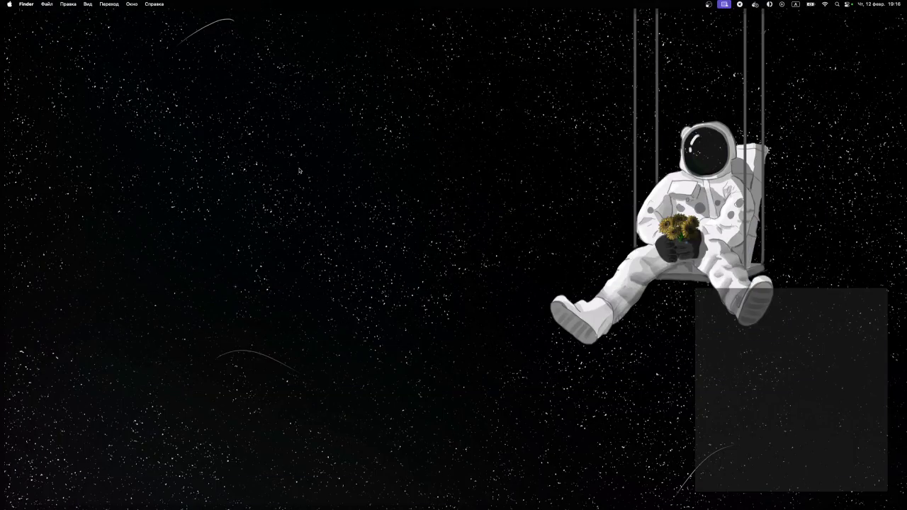
right_click(299, 171)
click(258, 195)
key(ctrl+Right)
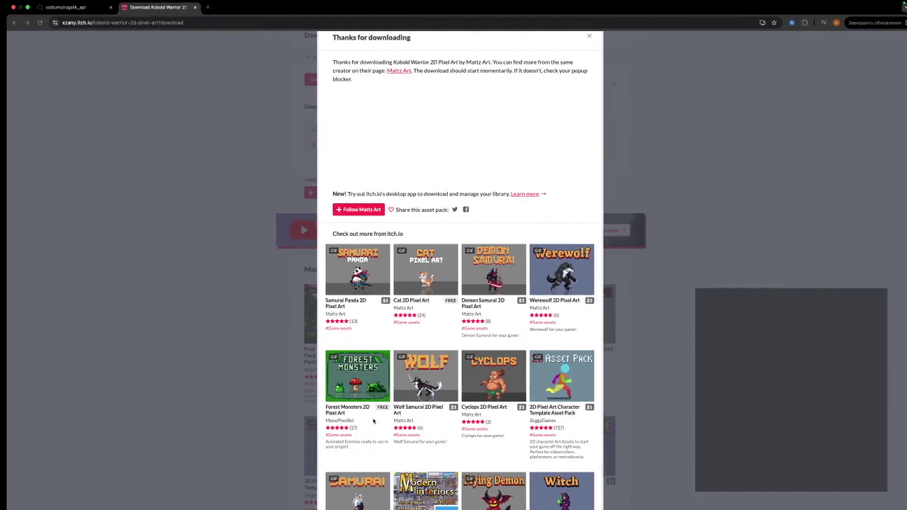
key(ctrl+Right)
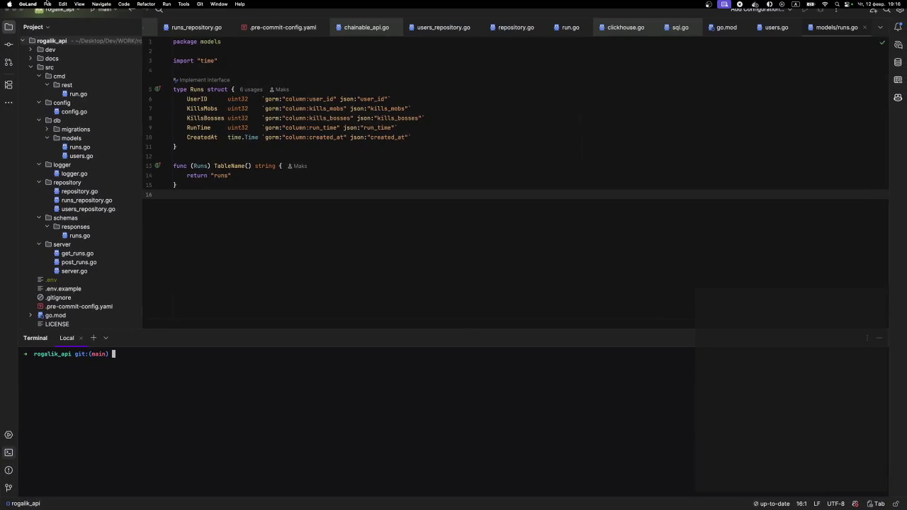
Switch spaces right and back left to reach Godot's Project Manager with adv_game and test
key(ctrl+Right)
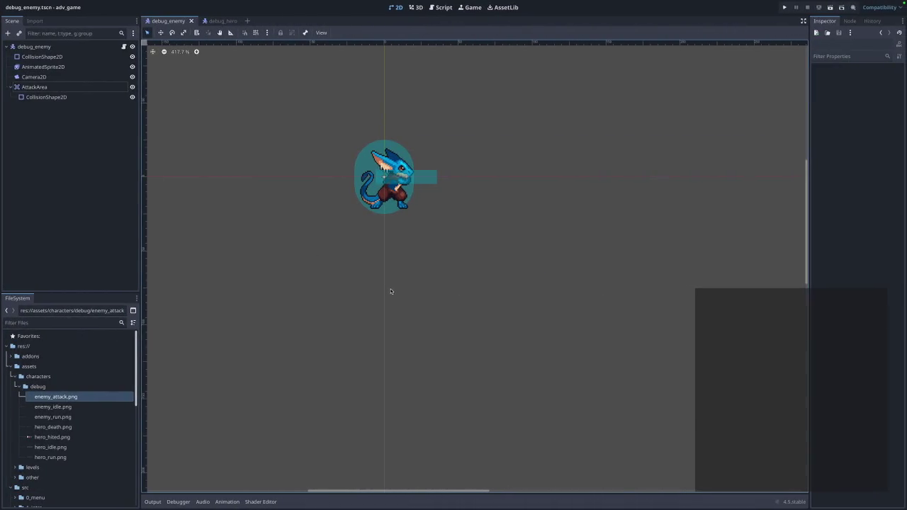
key(ctrl+Left)
key(ctrl+Left)
key(ctrl+Left)
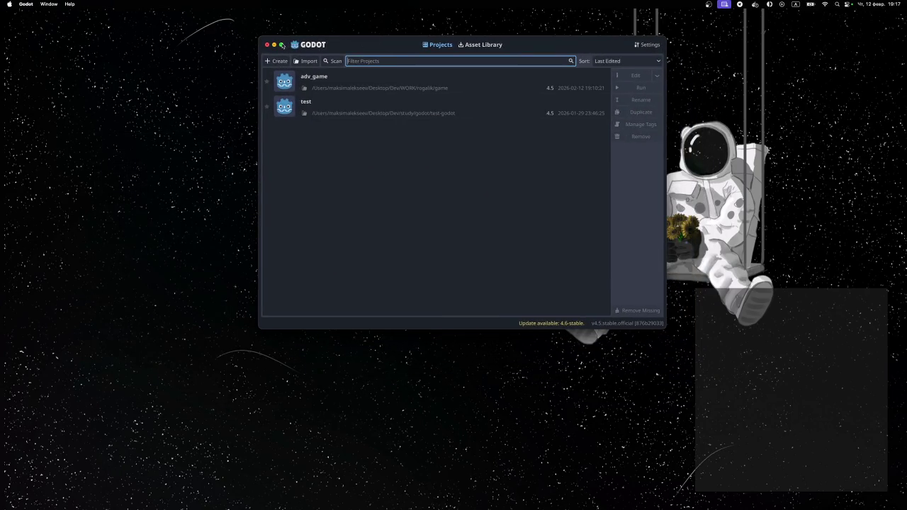
Maximize the Project Manager, open adv_game, and maximize the editor showing debug_enemy
double_click(284, 45)
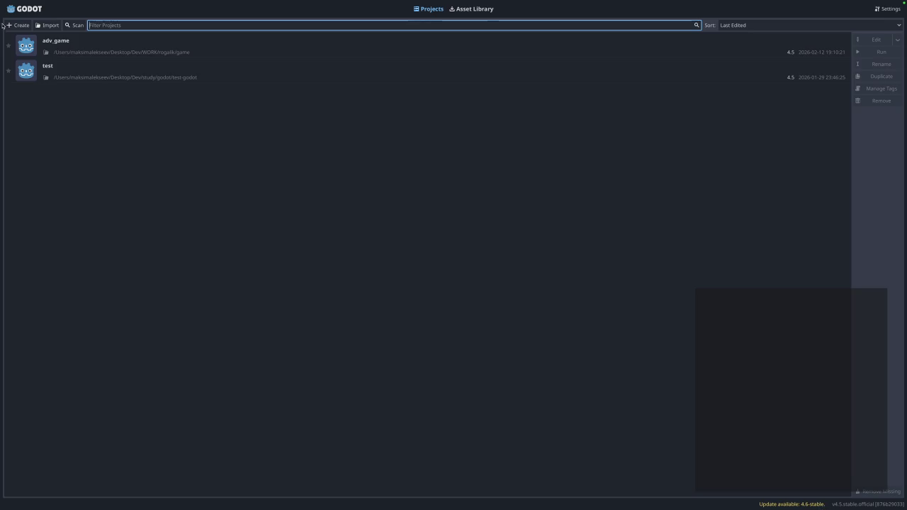
double_click(92, 53)
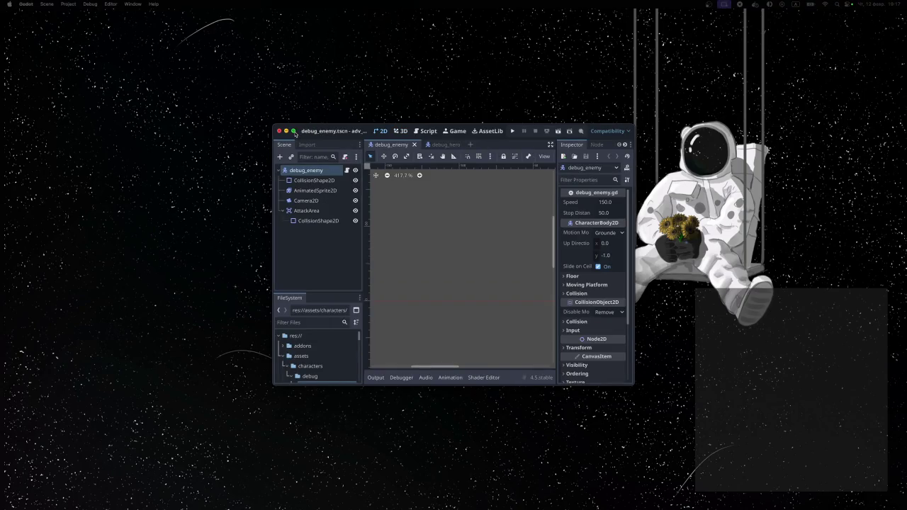
click(294, 132)
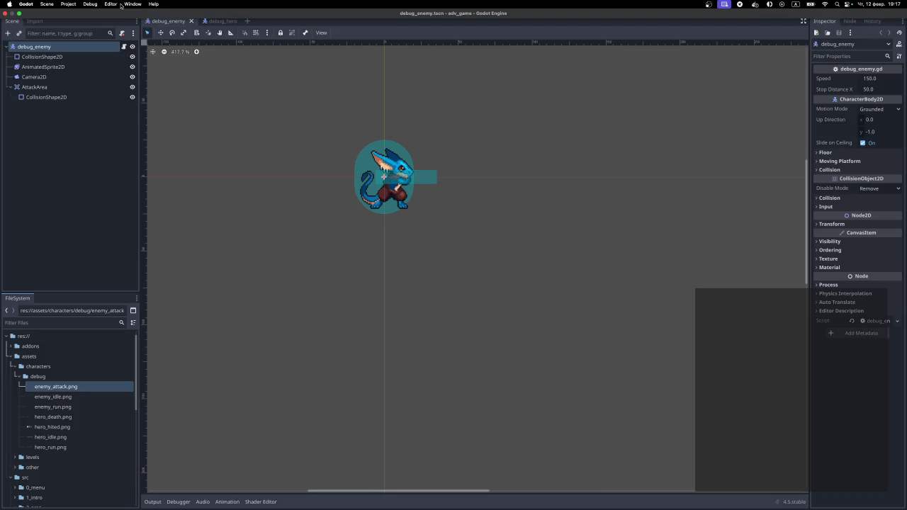
Start saving the editor layout from the Editor menu, then cancel it
click(111, 5)
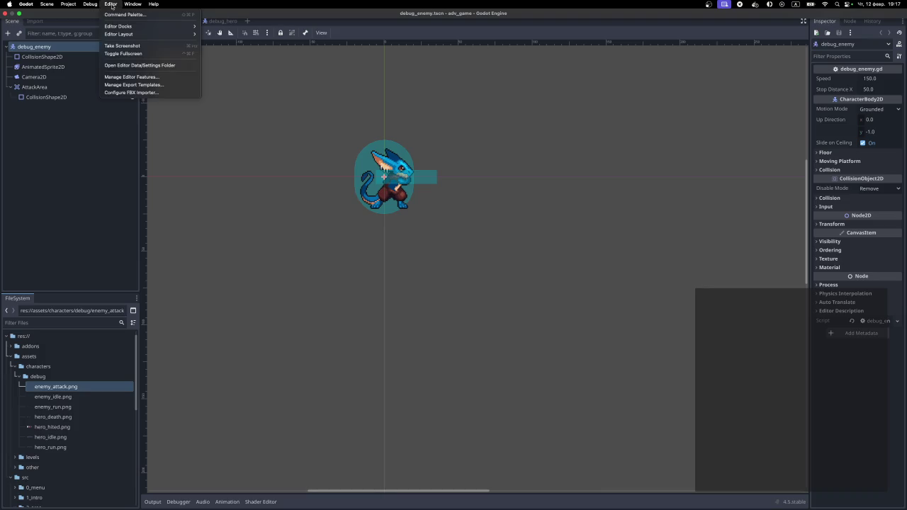
mouse_move(128, 34)
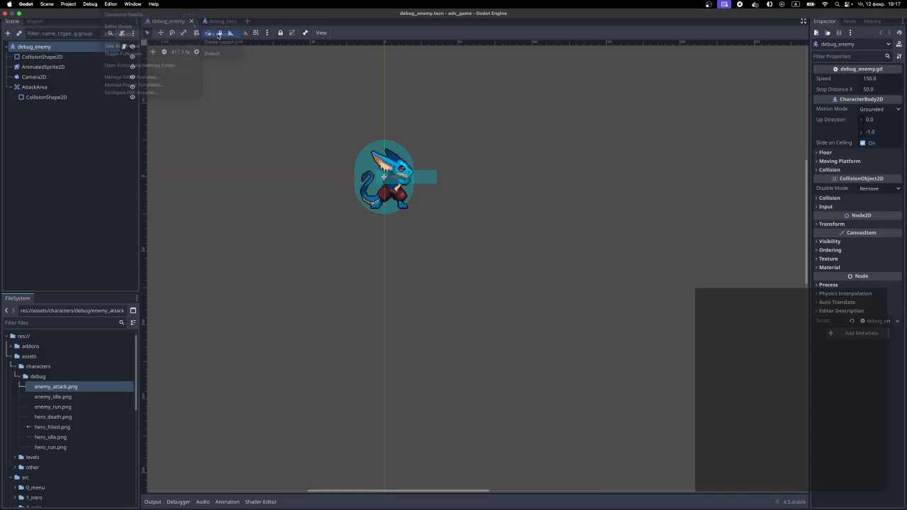
click(218, 35)
click(436, 296)
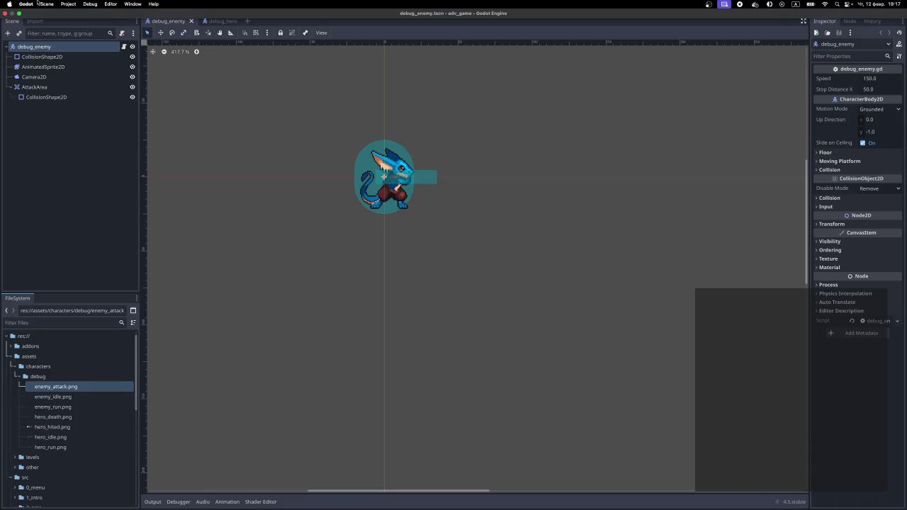
Filter Project Settings for 'lay', clear the filter, close it, and select AttackArea
click(110, 4)
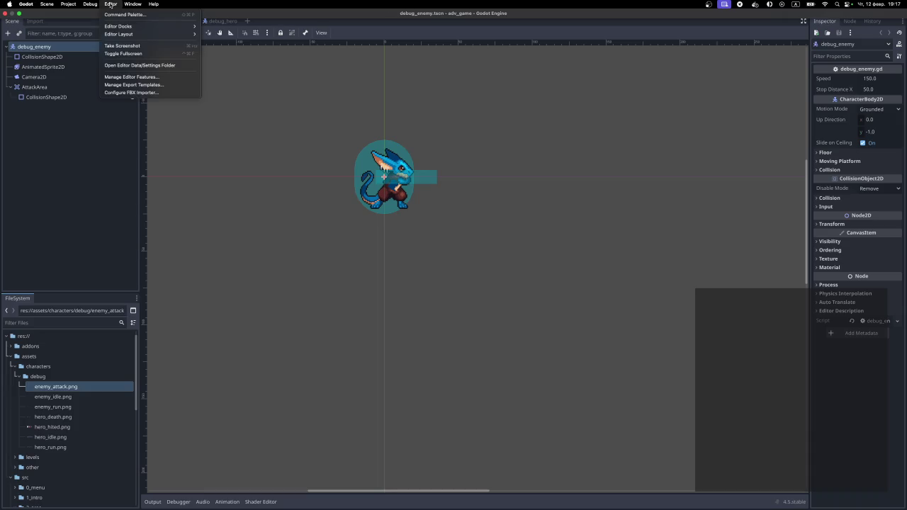
mouse_move(70, 6)
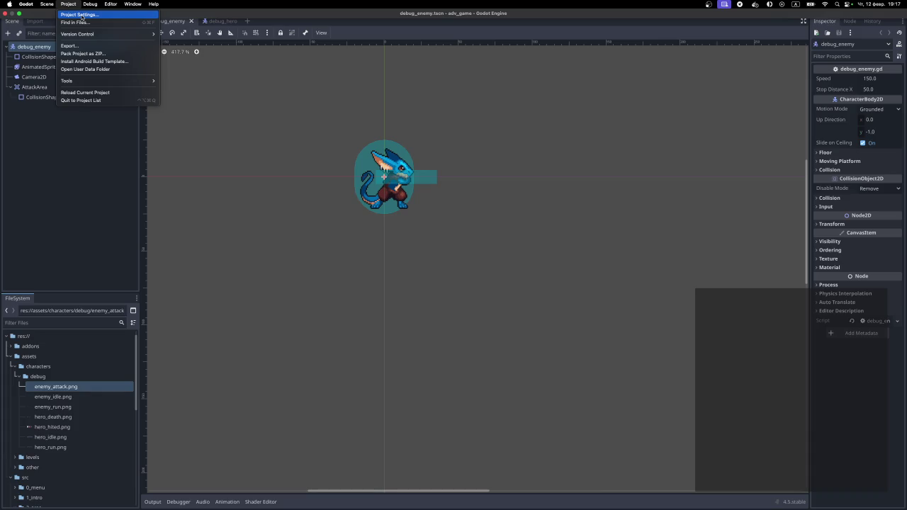
click(81, 15)
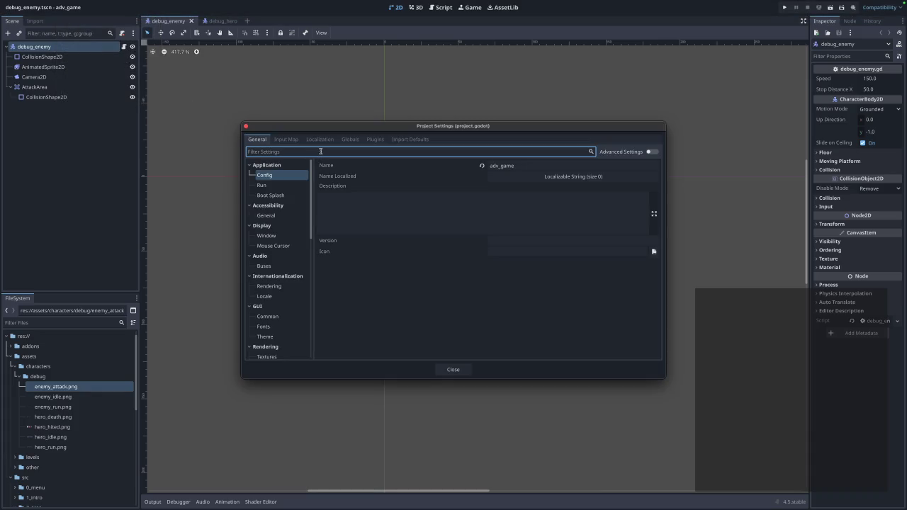
text(laye)
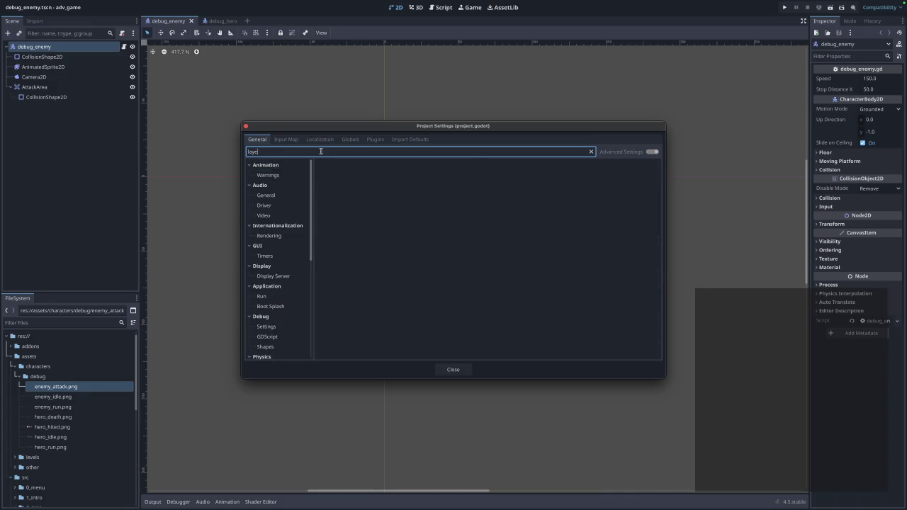
text(y)
key(BackSpace)
key(BackSpace)
key(BackSpace)
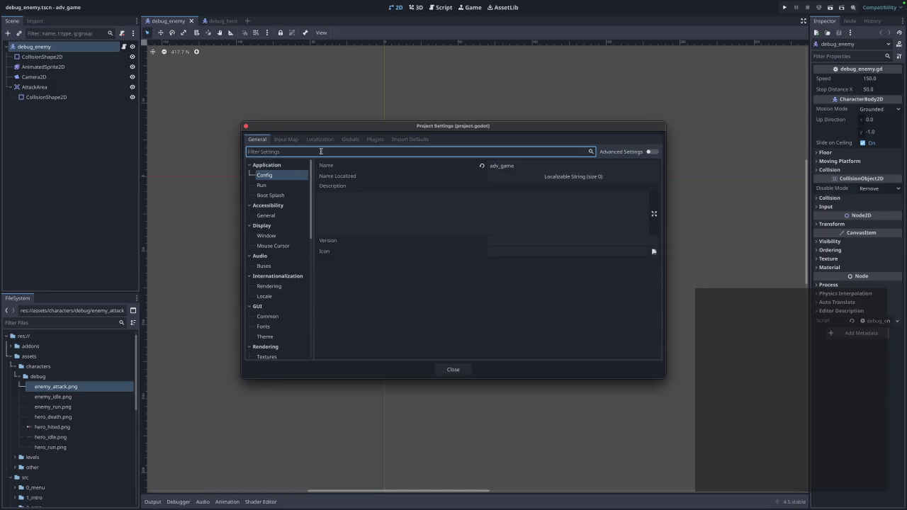
click(246, 126)
click(68, 89)
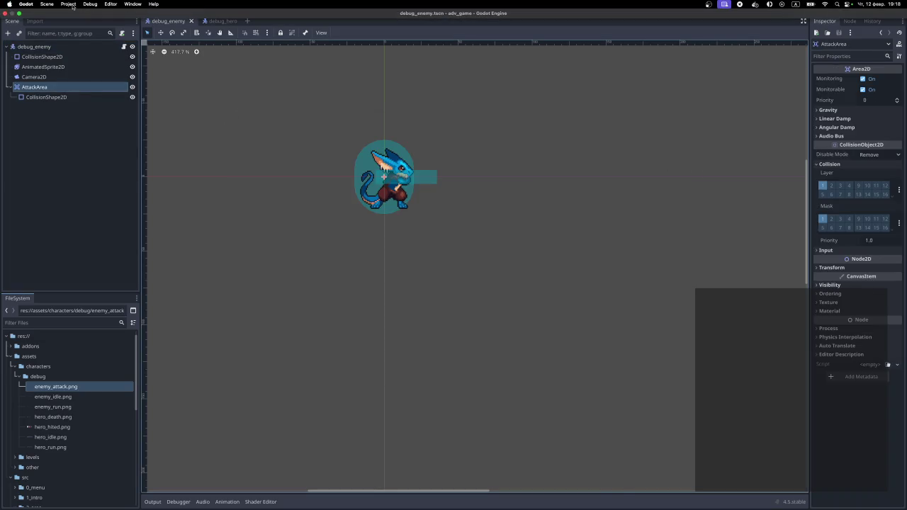
Reopen Project Settings, filter for 'colli', and view the Occlusion Culling settings
click(69, 4)
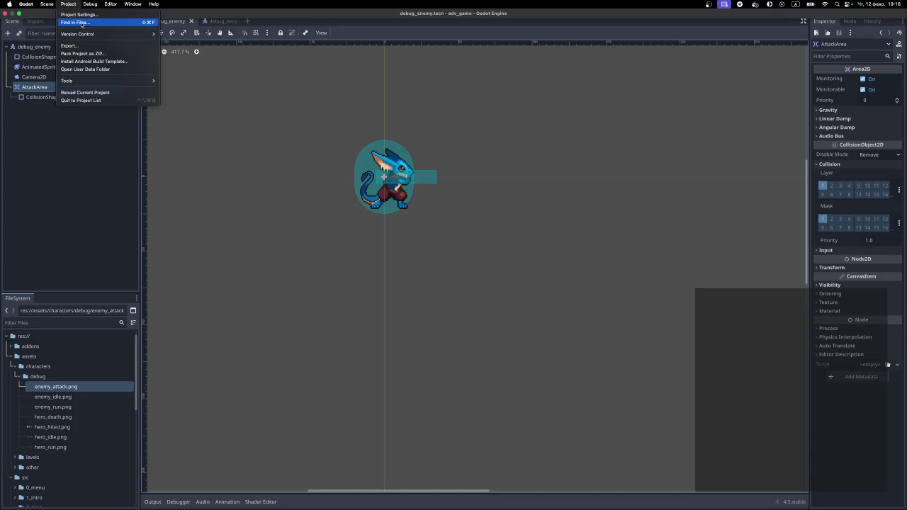
click(82, 15)
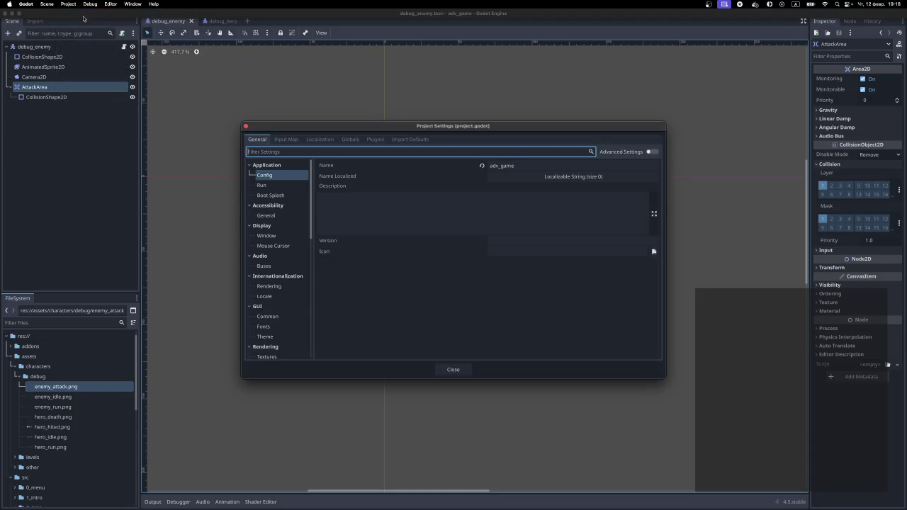
text(colli)
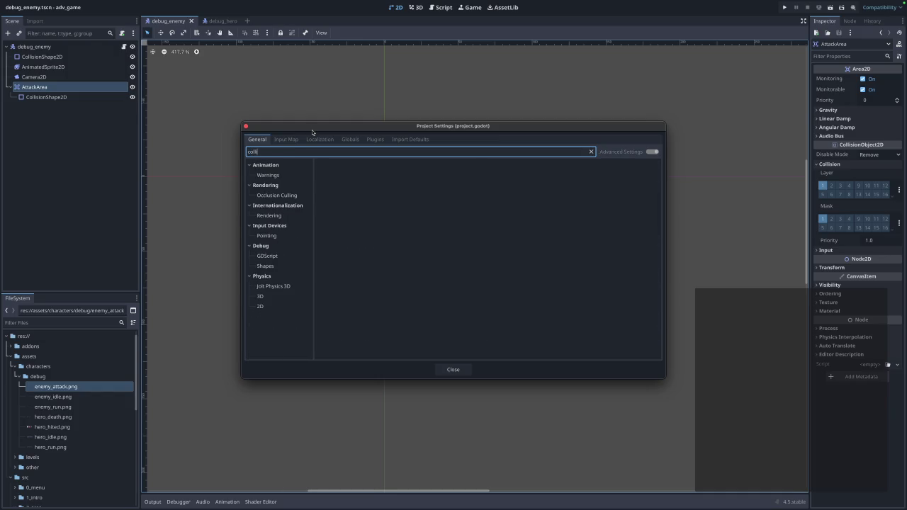
click(293, 199)
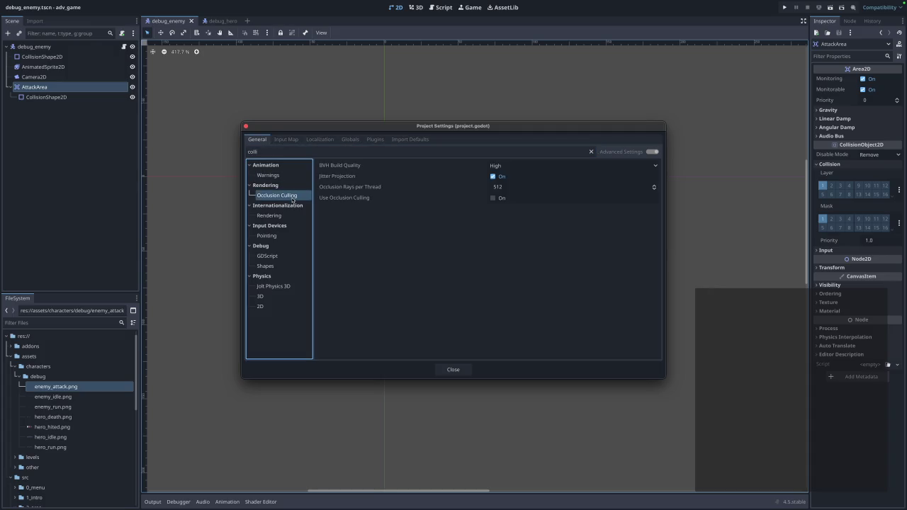
Browse Input Map, Globals, Plugins and Import Defaults, filter General for 'colli', then close
click(289, 140)
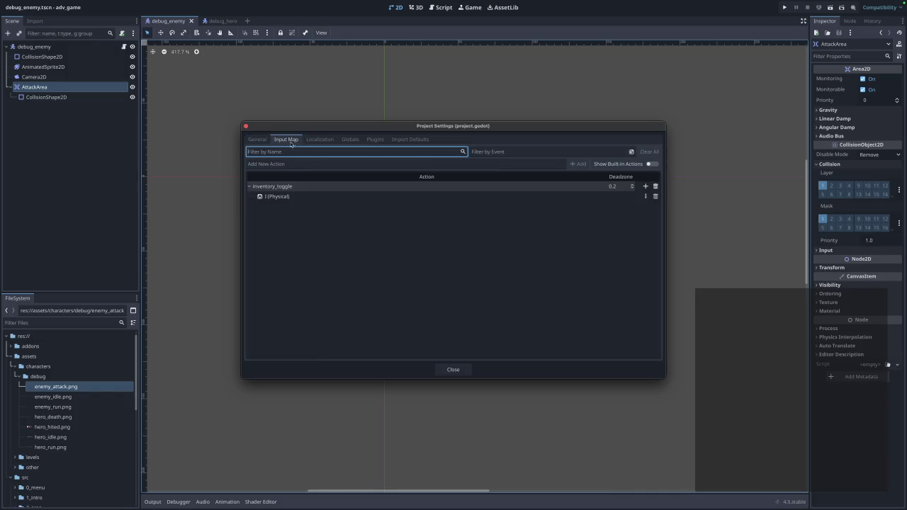
click(329, 140)
click(351, 140)
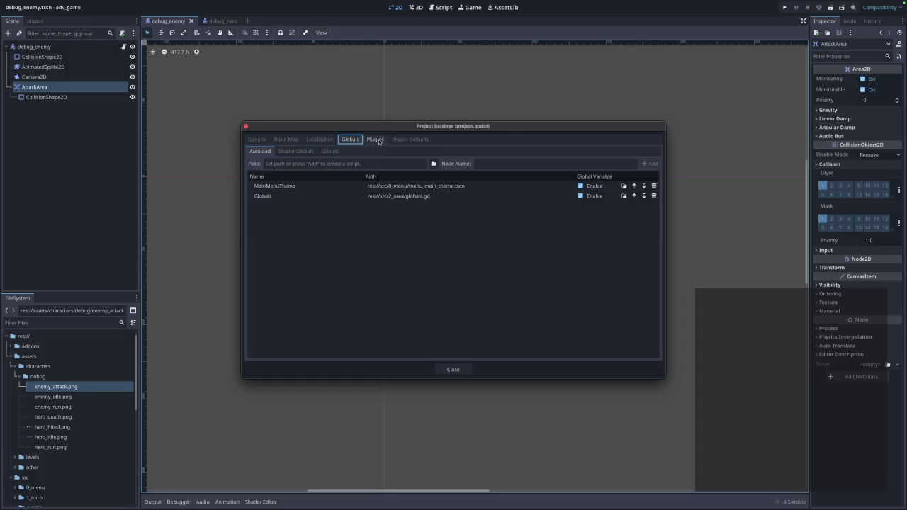
click(377, 140)
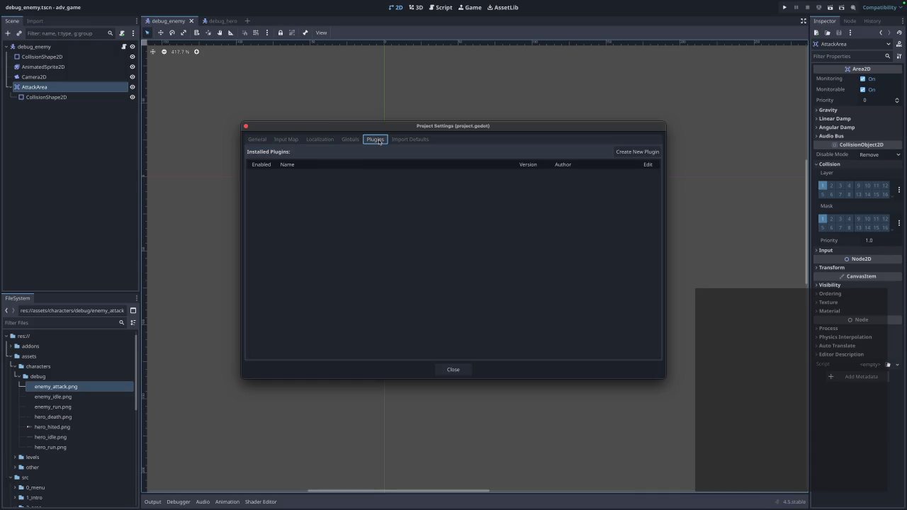
click(394, 141)
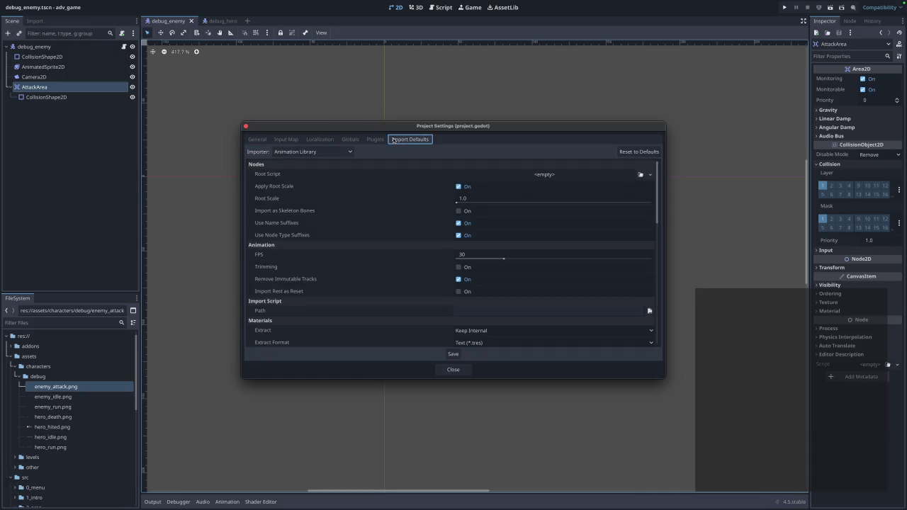
click(257, 140)
text(colli)
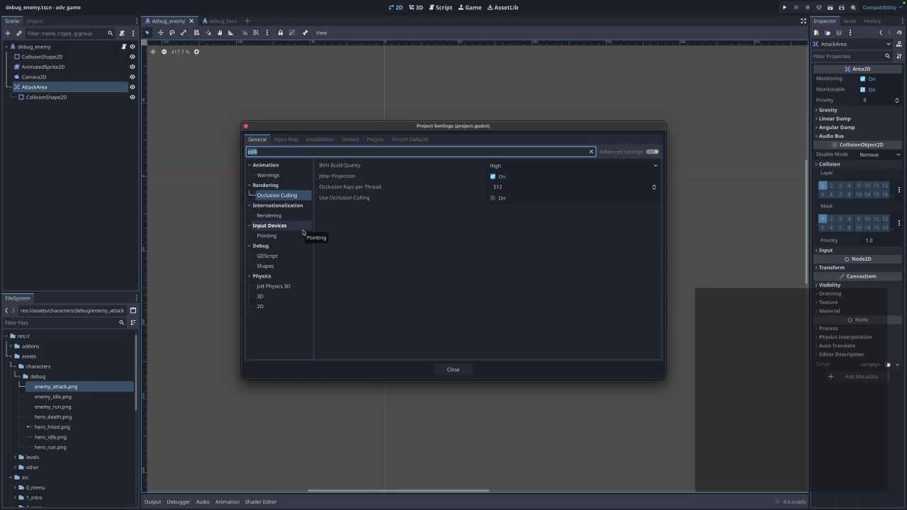
click(453, 369)
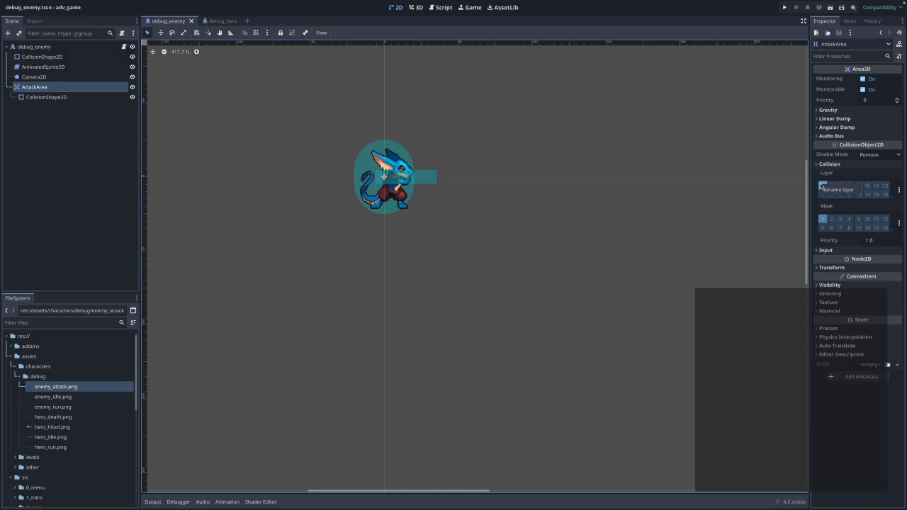
Rename collision layer 1 to 'Hero', then dismiss a second rename attempt with 'Protbox'
mouse_move(829, 181)
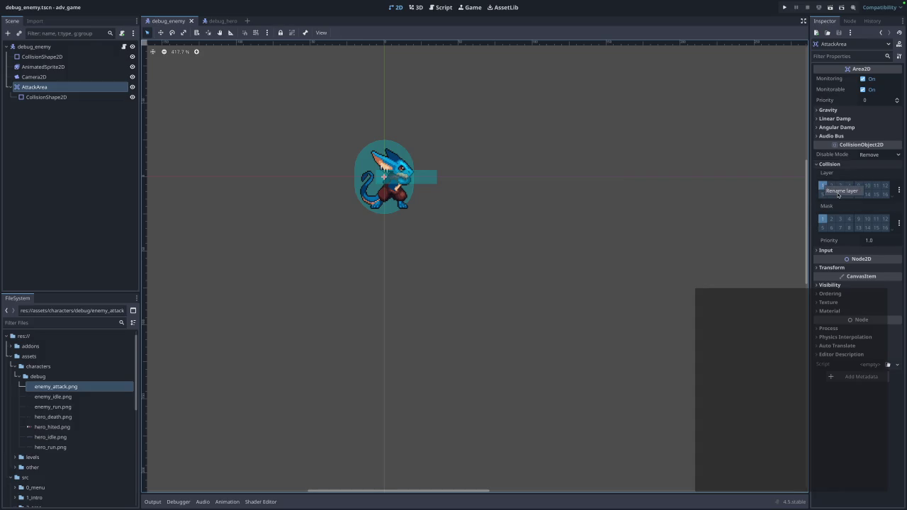
click(838, 193)
text(Hero)
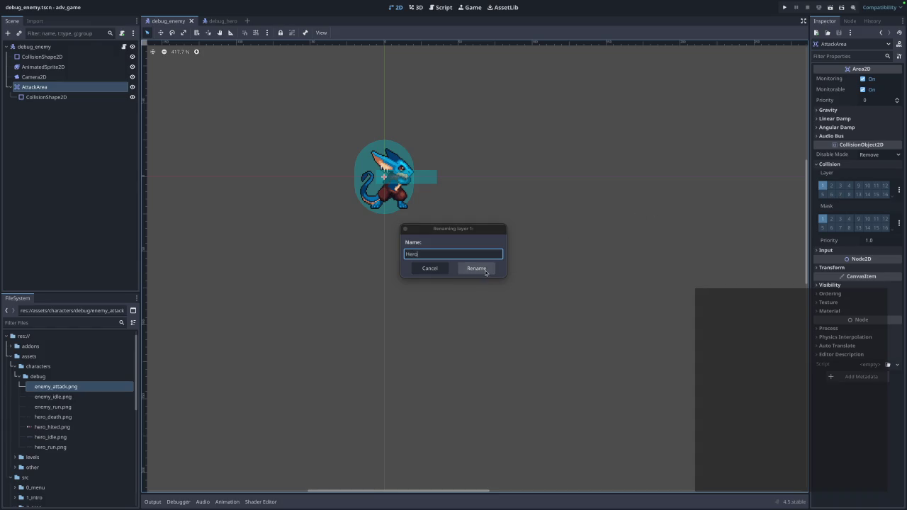
click(485, 270)
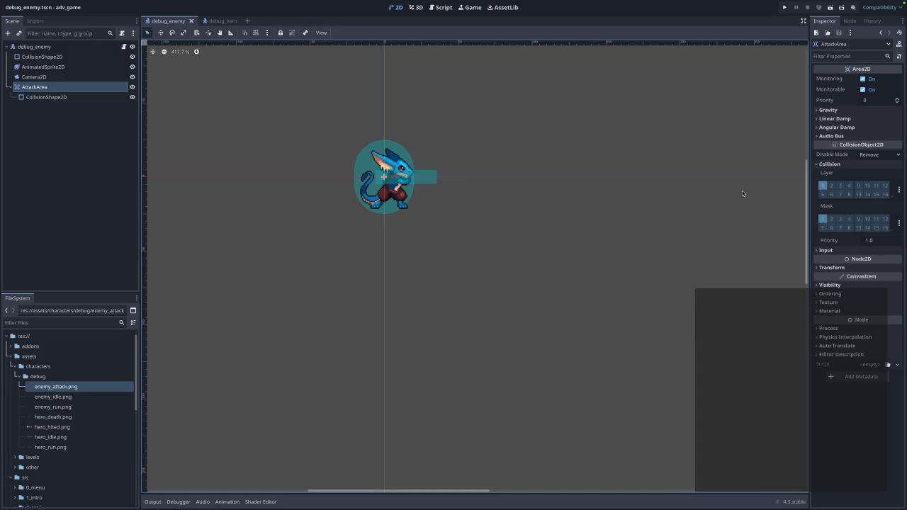
right_click(831, 190)
click(832, 192)
text(P)
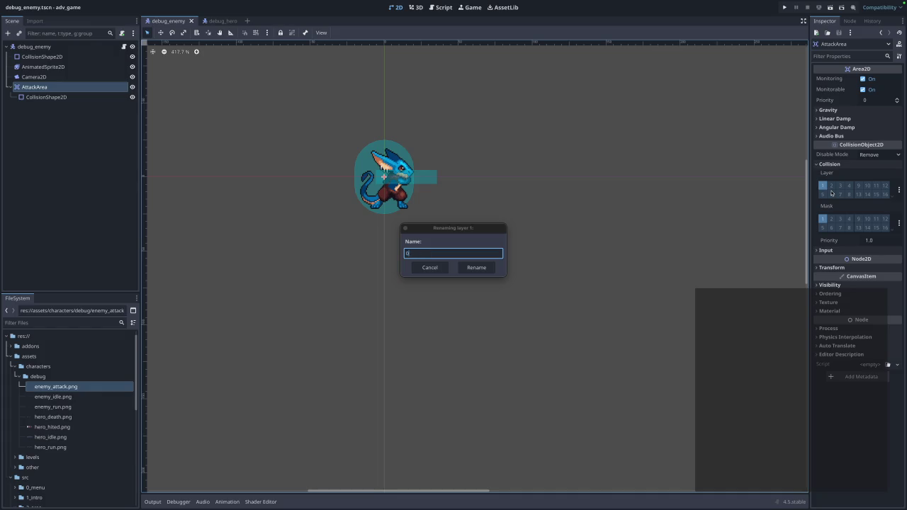
text(rotbox)
click(476, 267)
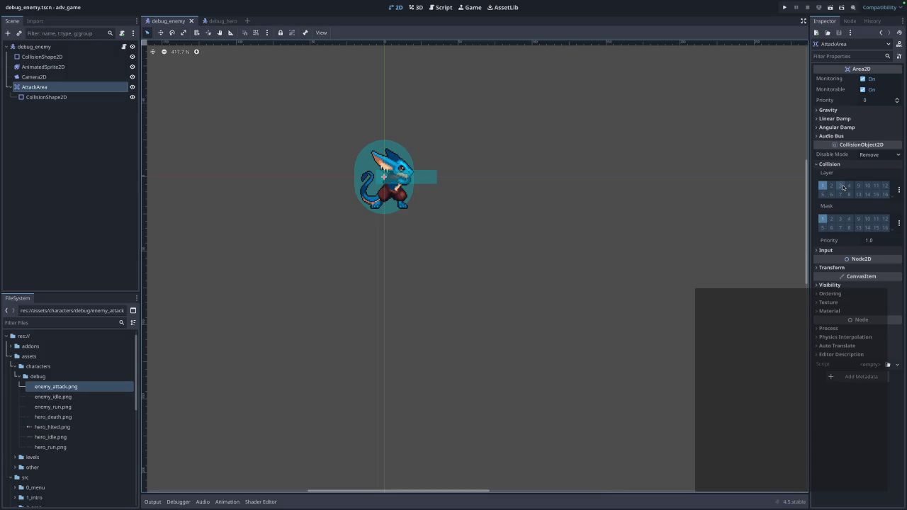
Bring up the 2D Physics layer names page from the Layer menu
click(899, 190)
click(899, 191)
click(899, 190)
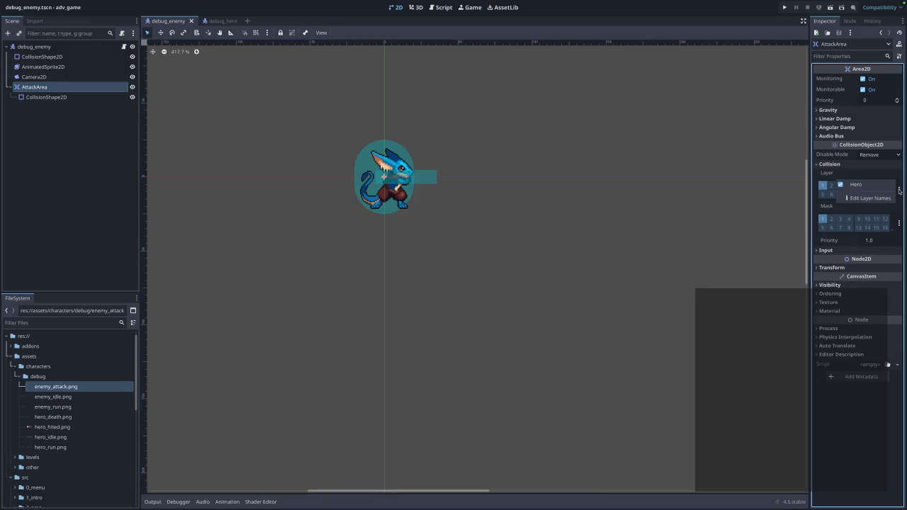
click(887, 198)
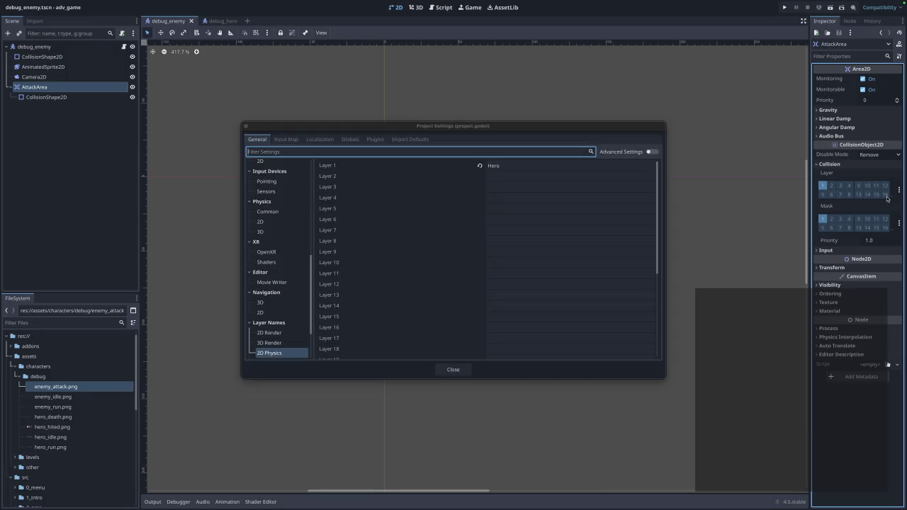
Name 2D physics layer 2 Hero, clear layer 1's name, close settings, and enable mask bit 2
click(497, 173)
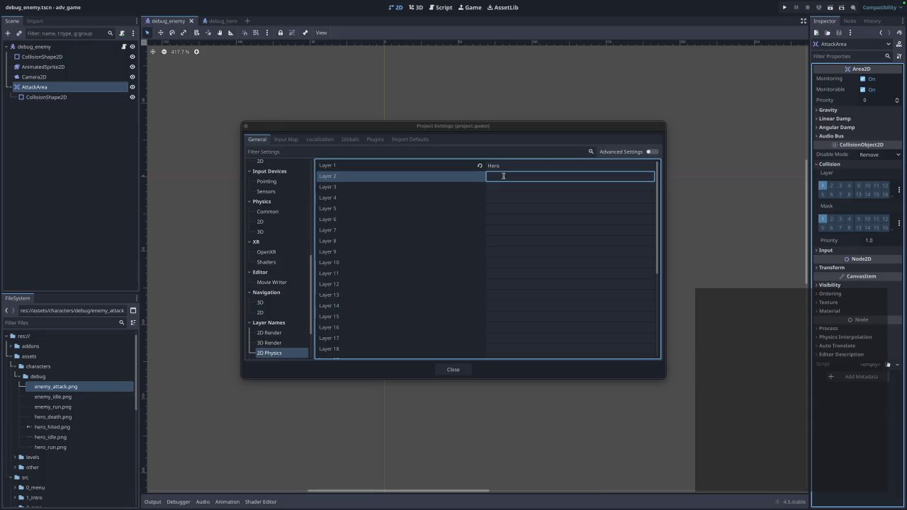
double_click(504, 165)
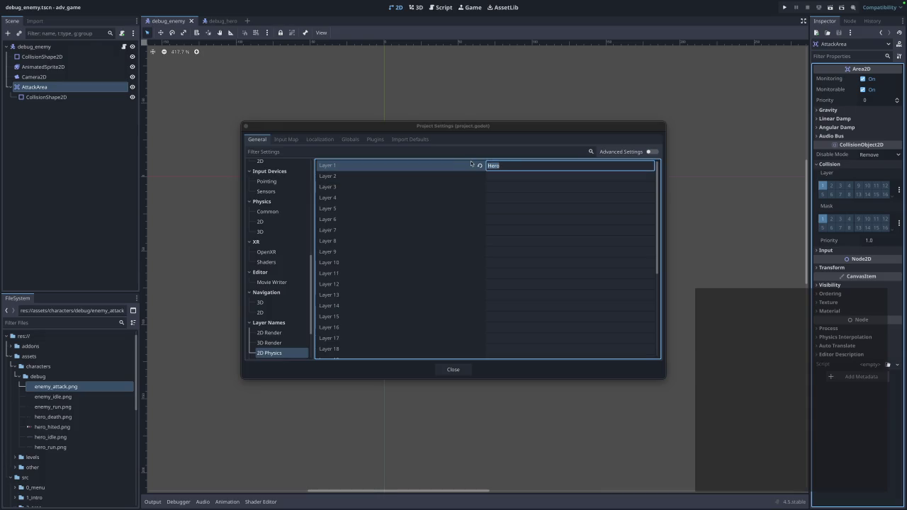
double_click(521, 177)
text(Herro)
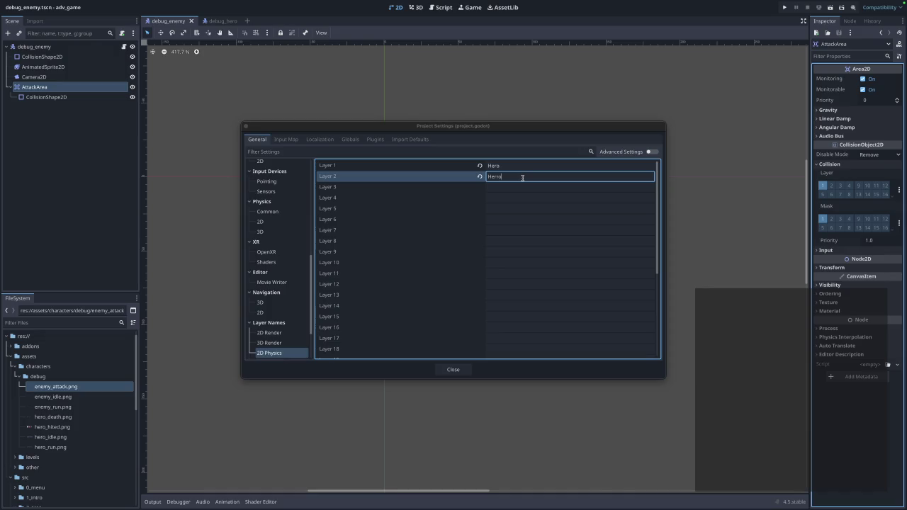
text(o)
click(456, 168)
key(BackSpace)
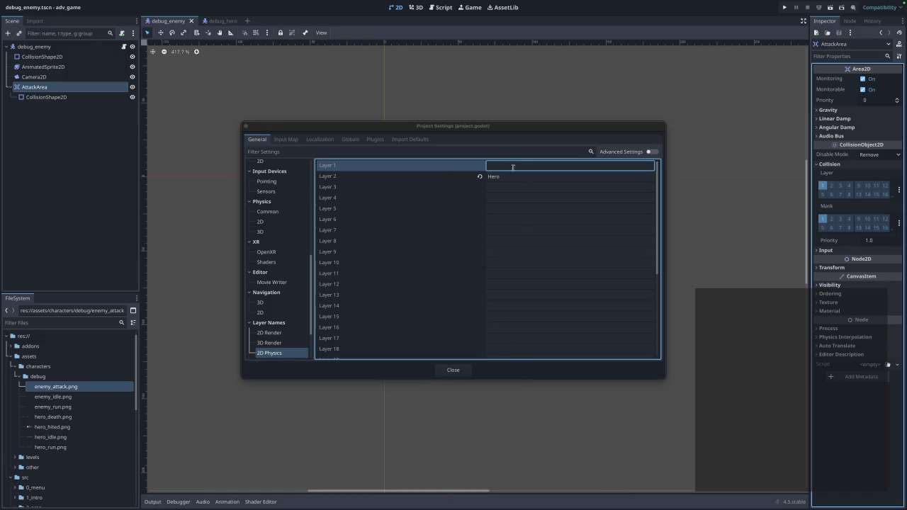
click(520, 221)
click(462, 371)
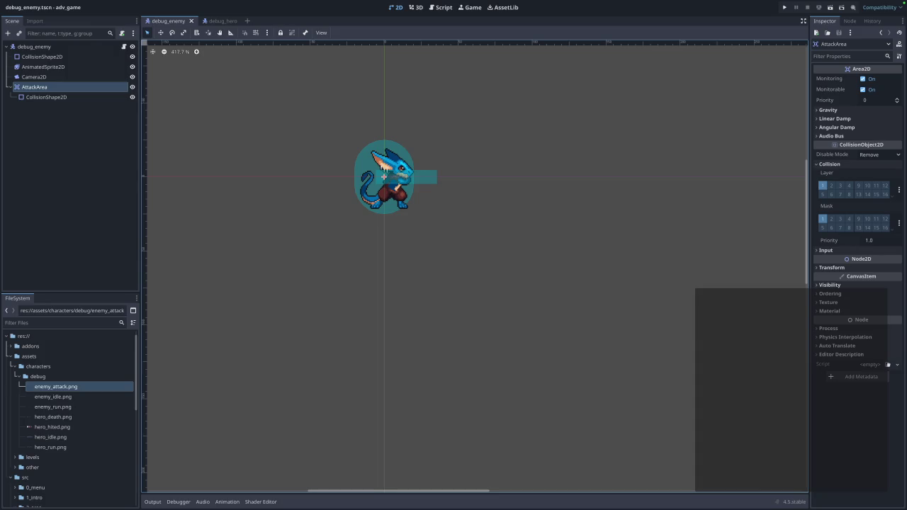
click(831, 219)
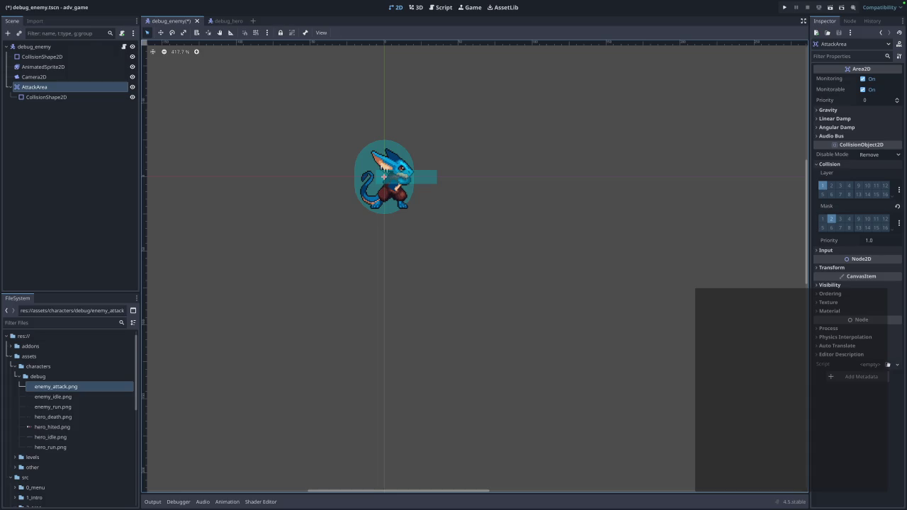
Deselect AttackArea by clicking empty space in the Scene dock
click(57, 147)
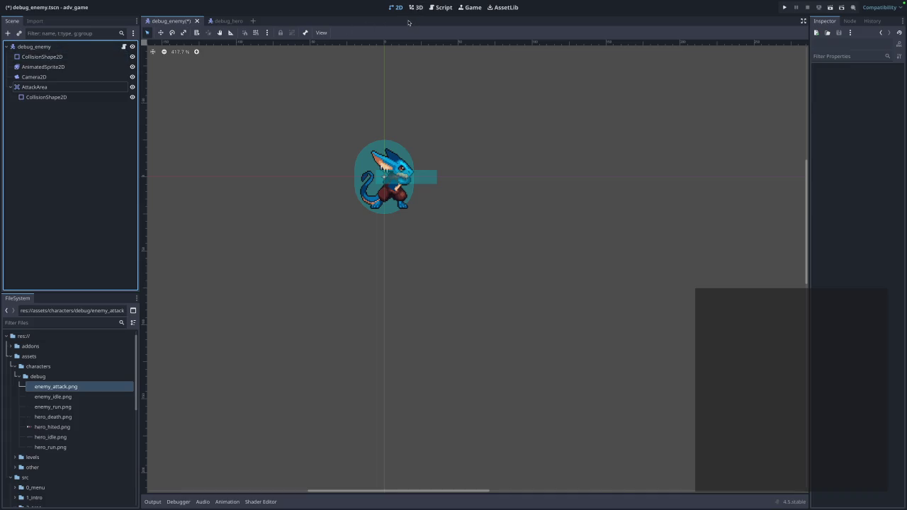
Check debug_enemy's Signals in the Node tab, then scroll down the script in the Script editor
click(449, 10)
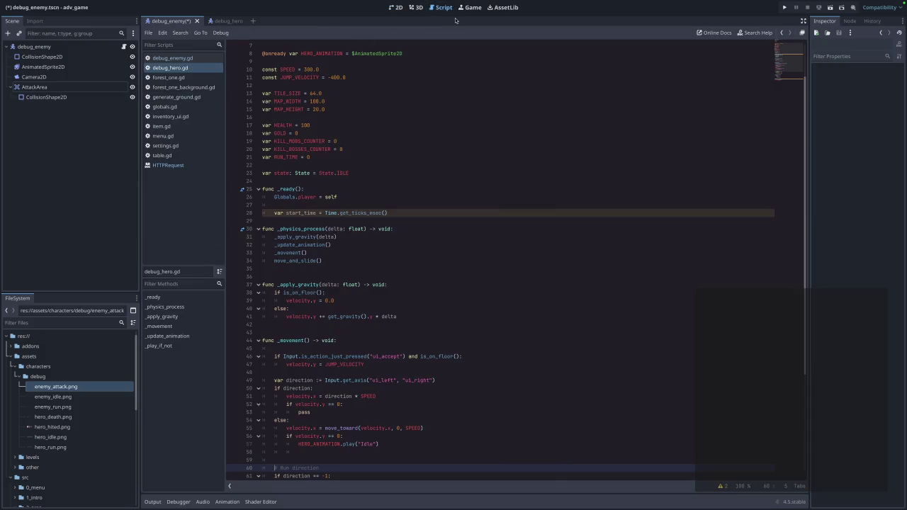
click(395, 7)
click(34, 46)
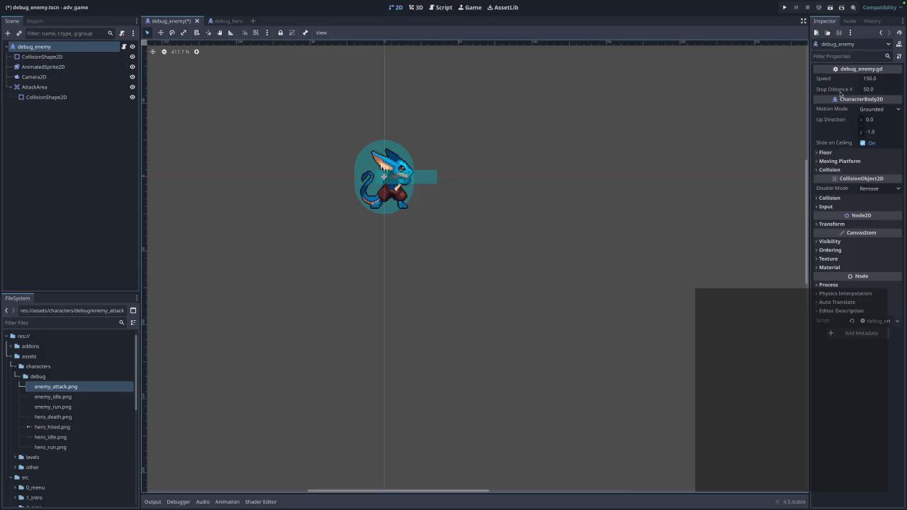
click(850, 20)
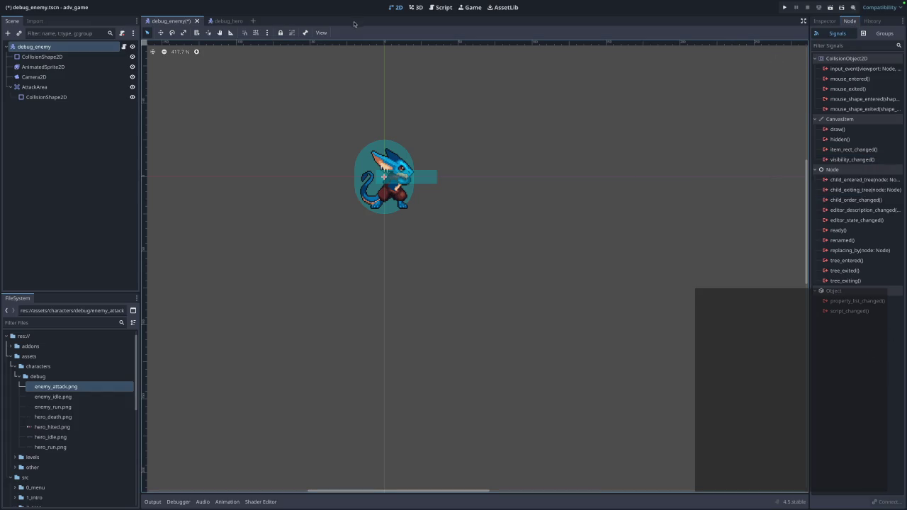
click(441, 8)
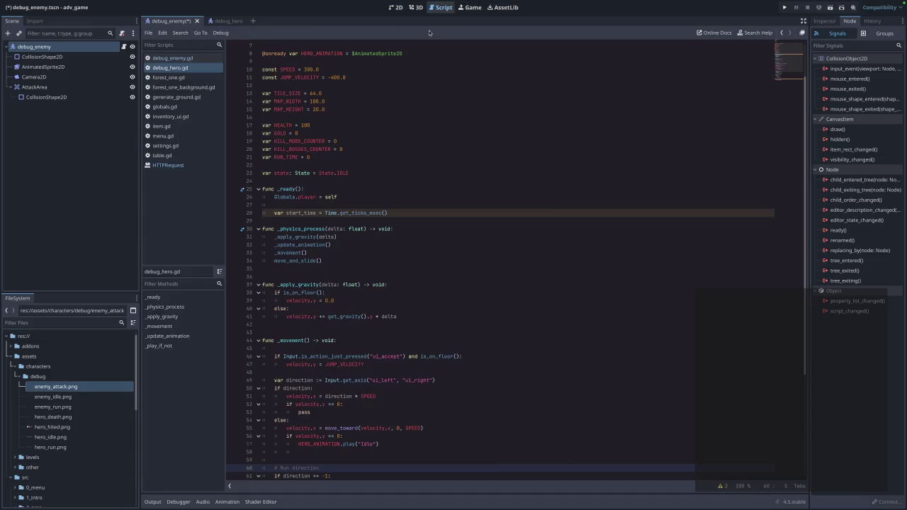
scroll(391, 198, down, 6)
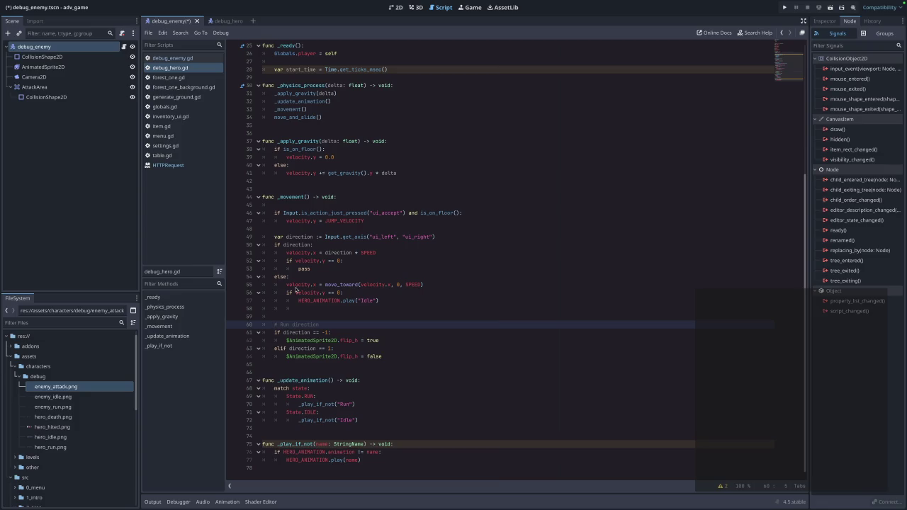
Paste the attack-area code block at the end of debug_enemy.gd
click(279, 452)
click(282, 468)
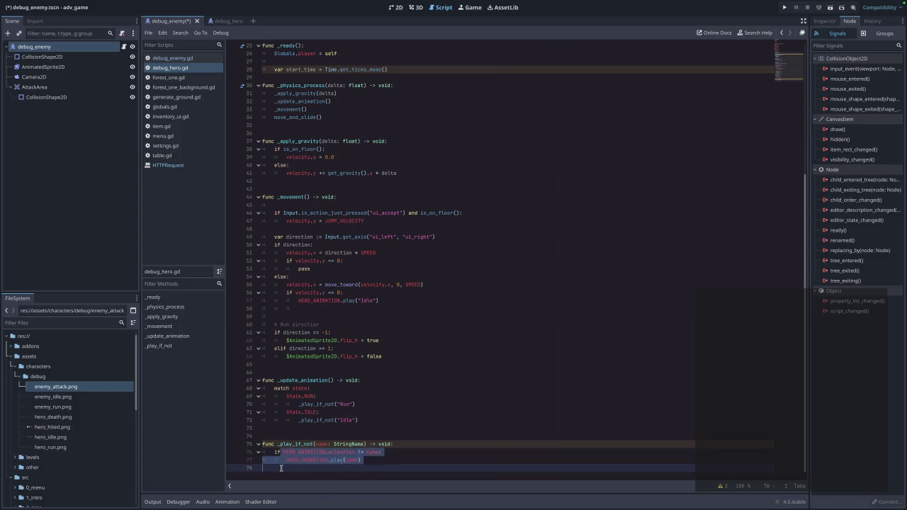
key(Return)
key(Return)
key(Return)
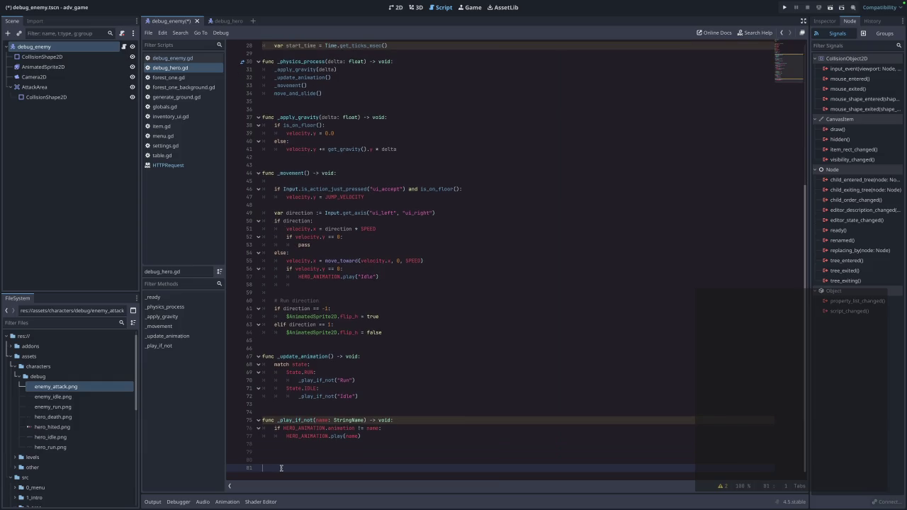
key(BackSpace)
key(BackSpace)
key(BackSpace)
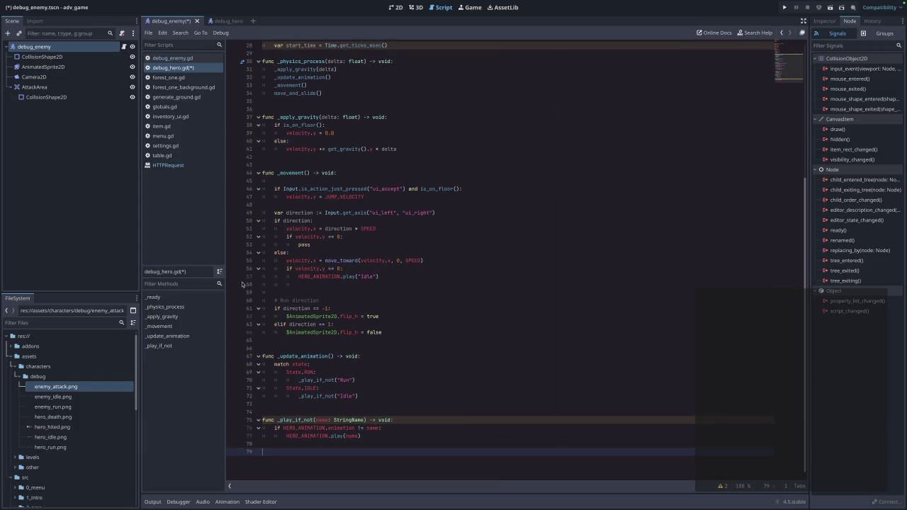
click(170, 58)
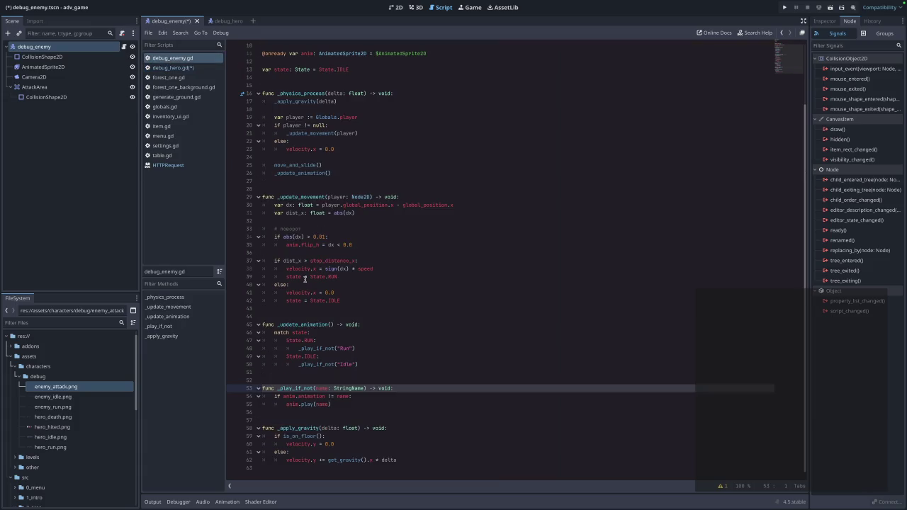
click(296, 469)
key(ctrl+v)
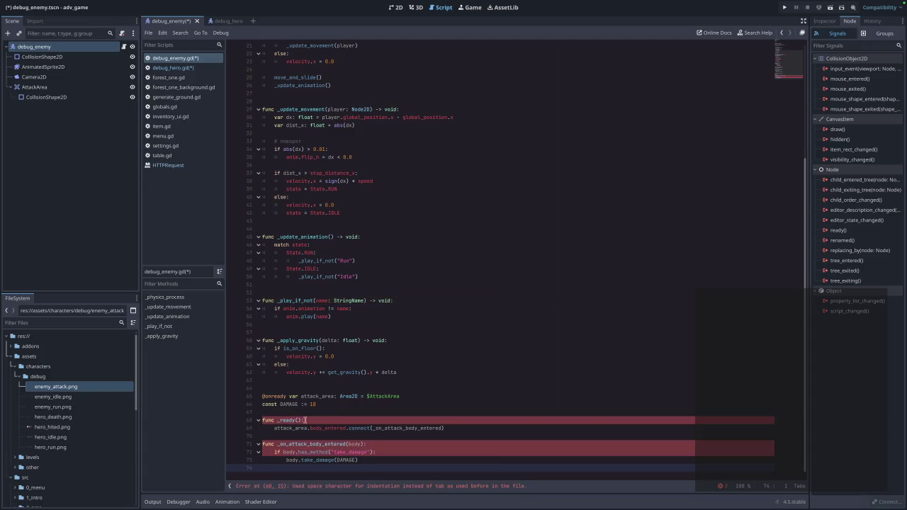
Re-indent the connect line with a tab and cut the attack_area, DAMAGE and _ready lines
drag(463, 428, 250, 422)
scroll(405, 306, up, 5)
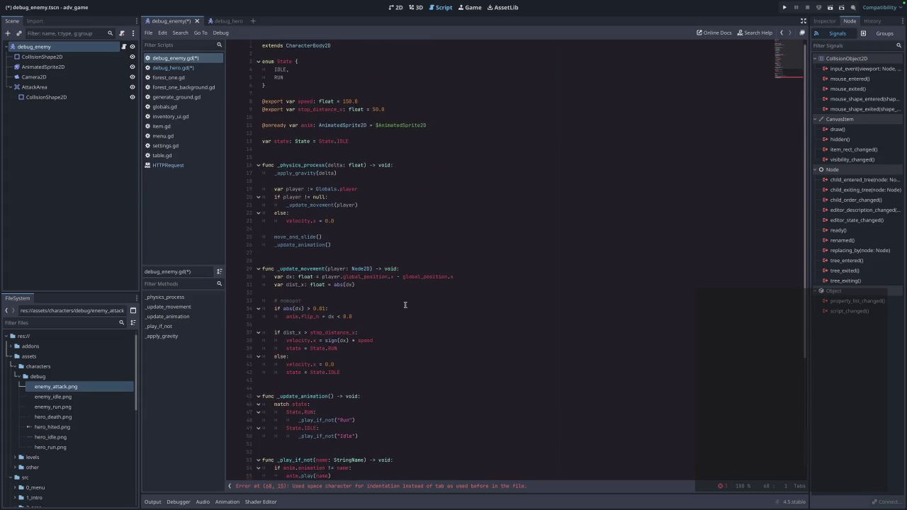
scroll(406, 305, down, 5)
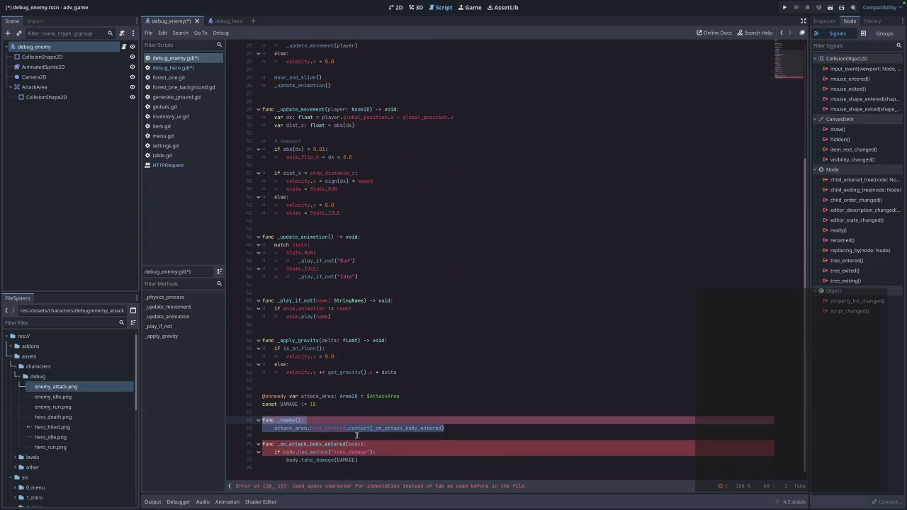
mouse_move(275, 429)
mouse_down()
mouse_move(258, 430)
mouse_move(452, 429)
mouse_move(344, 428)
mouse_move(444, 428)
mouse_move(244, 395)
mouse_up()
key(Tab)
key(ctrl+x)
Paste the attack_area, DAMAGE and _ready block beneath the state variable, removing the extra blank line
scroll(323, 306, up, 7)
click(304, 154)
key(Return)
key(ctrl+v)
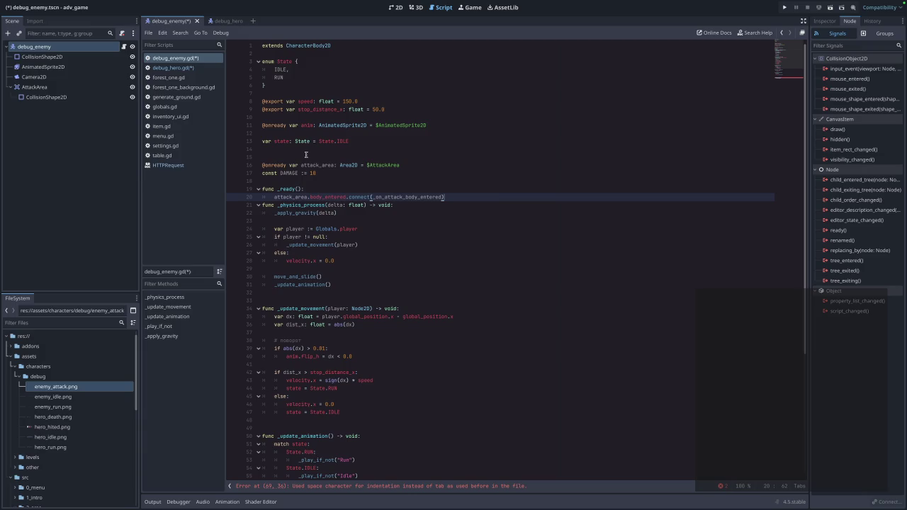
key(Return)
key(Return)
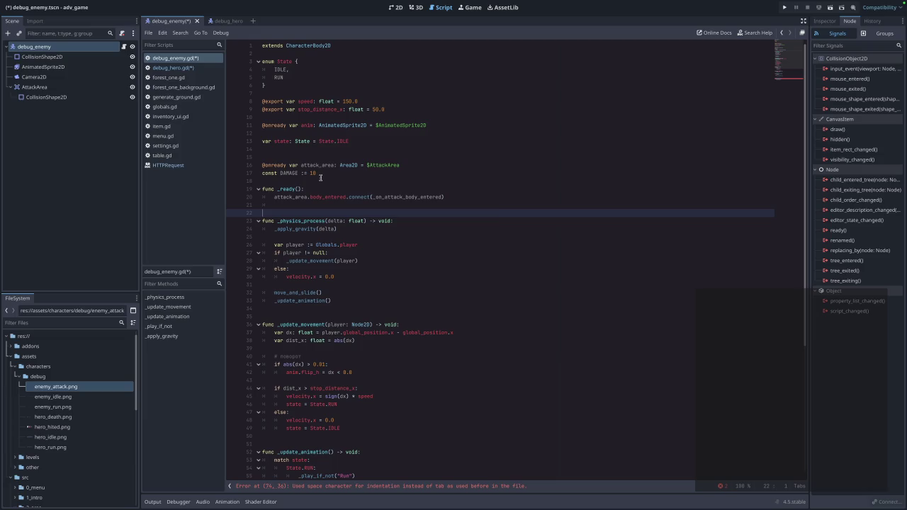
click(319, 165)
click(316, 156)
key(BackSpace)
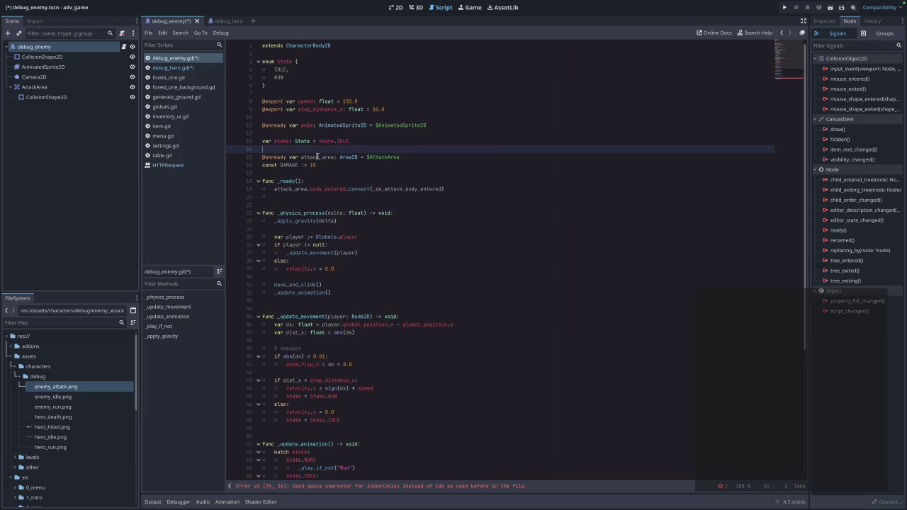
drag(413, 156, 213, 155)
key(ctrl+x)
key(Up)
key(Up)
key(Up)
key(End)
key(Return)
key(ctrl+v)
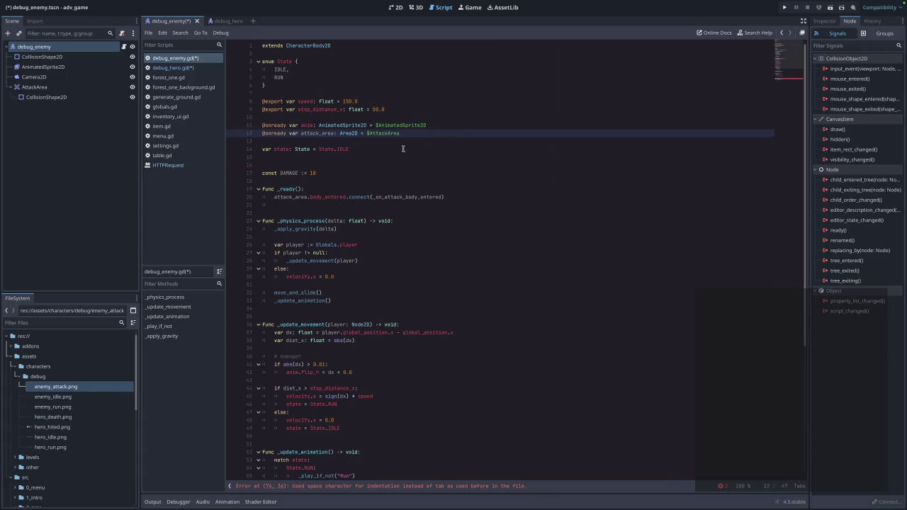
Tidy the blank lines around DAMAGE, _ready and the body-entered handler
click(327, 173)
click(329, 165)
key(BackSpace)
key(Down)
key(Down)
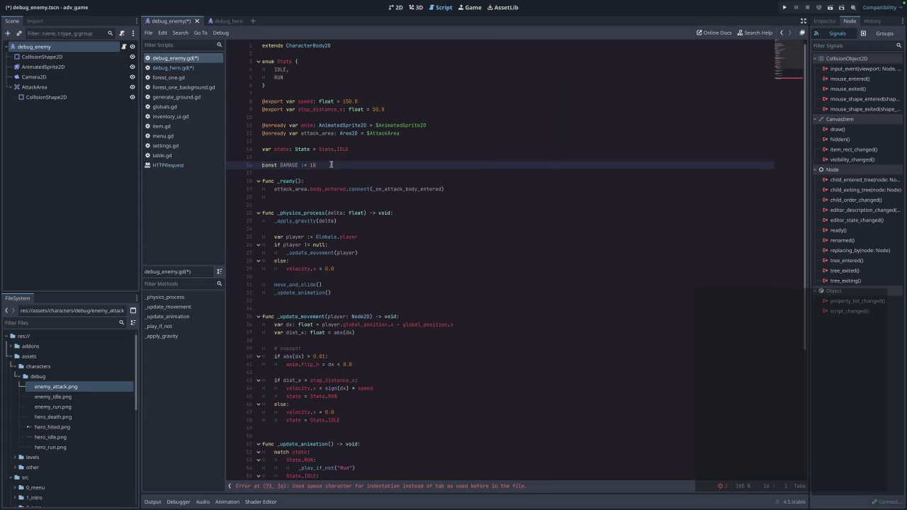
key(Return)
click(287, 205)
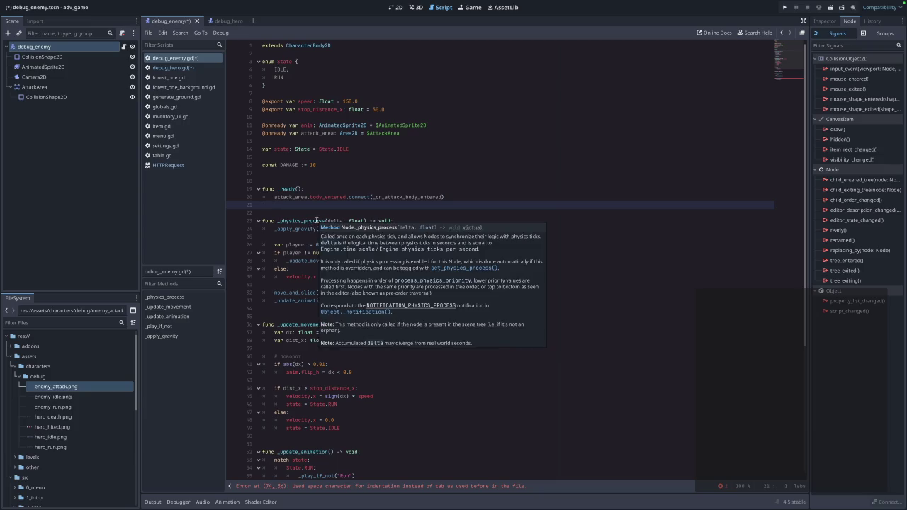
scroll(287, 272, down, 8)
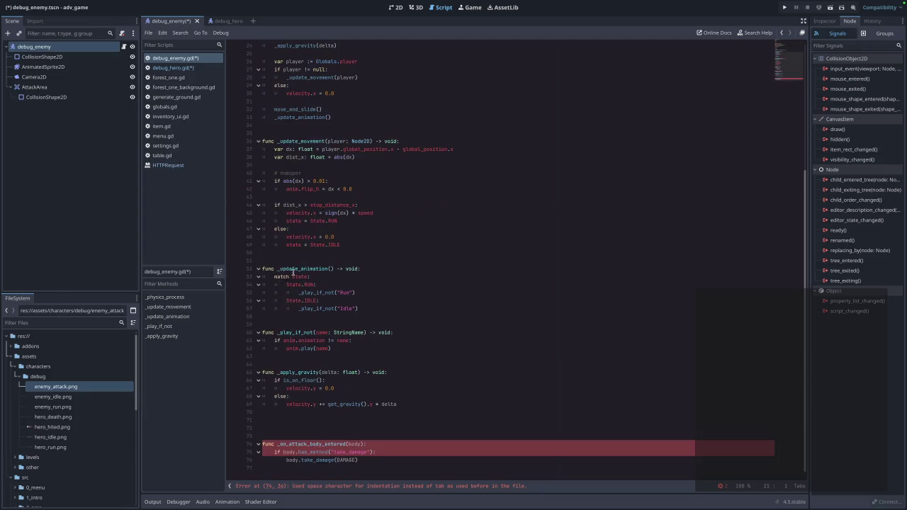
click(358, 428)
key(Delete)
key(Delete)
Re-indent the handler's has_method and take_damage lines with tabs, then save the script
click(415, 449)
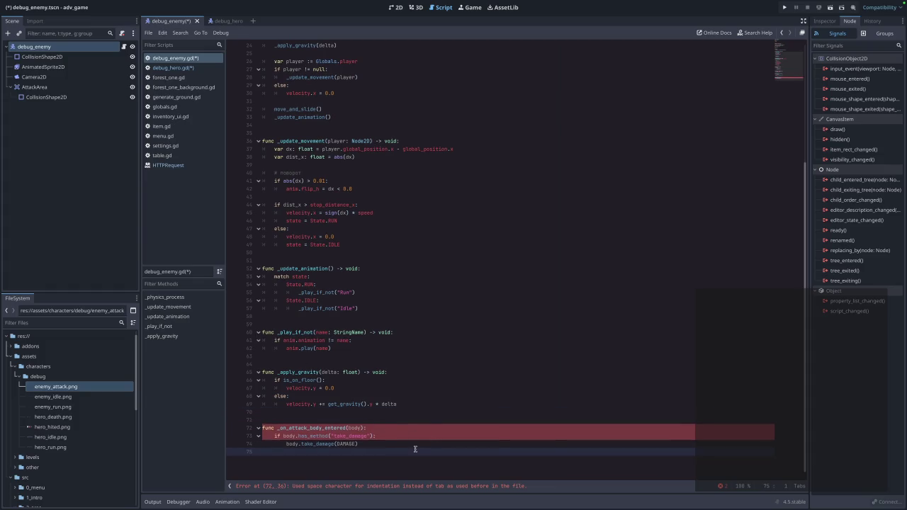
key(Up)
key(Up)
key(Up)
key(Home)
key(BackSpace)
key(BackSpace)
key(BackSpace)
key(Tab)
key(Down)
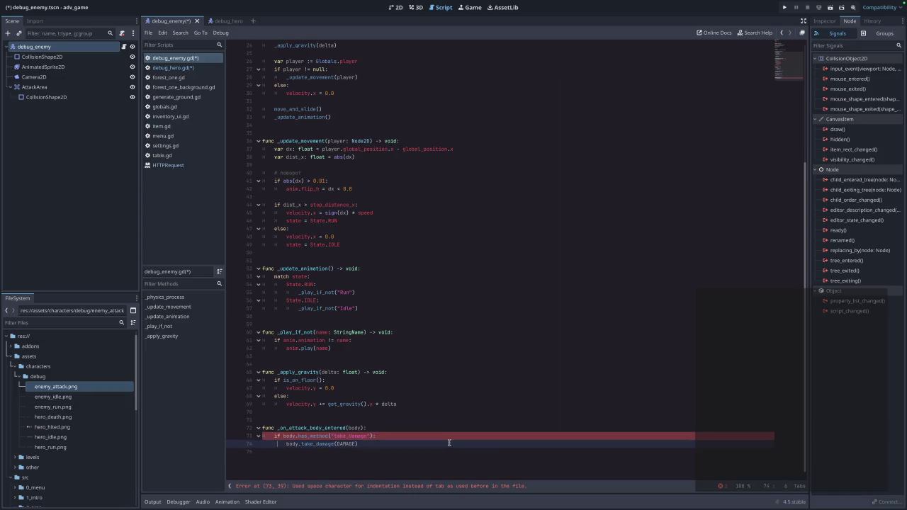
key(BackSpace)
key(BackSpace)
key(BackSpace)
key(Tab)
key(ctrl+s)
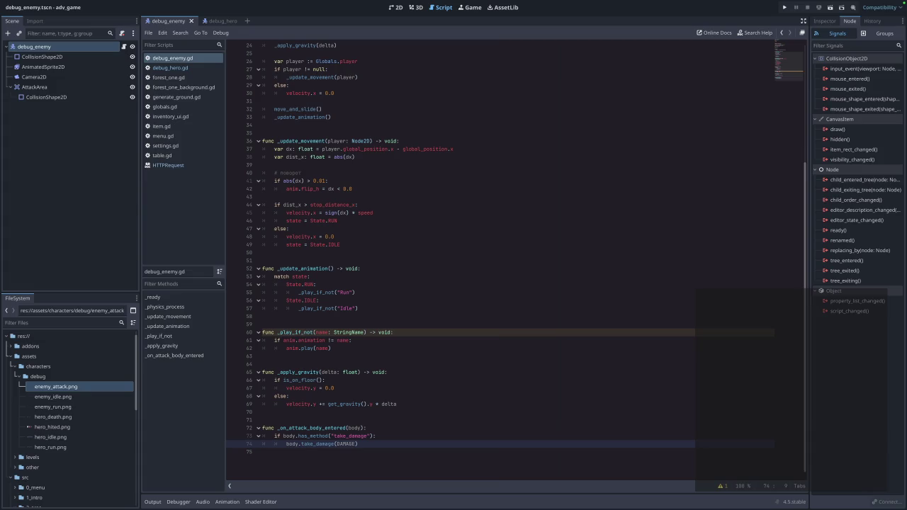
Paste the take_damage and die functions at the end of debug_hero.gd
key(alt+Left)
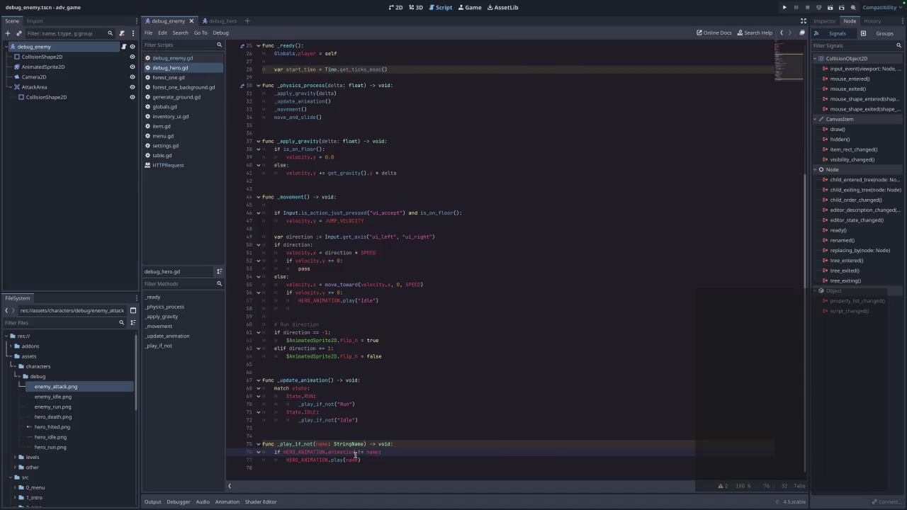
key(ctrl+End)
key(ctrl+v)
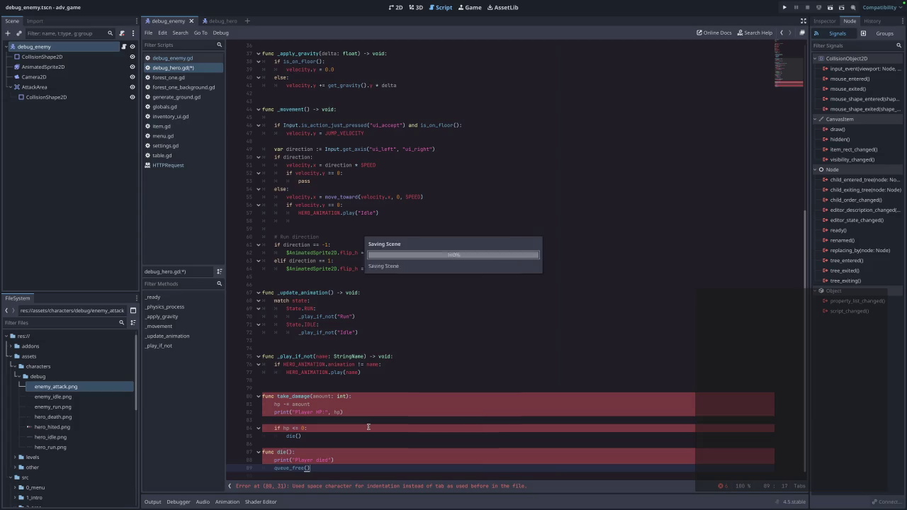
Replace hp with HEALTH in the subtraction, the print call and the if-check
click(326, 451)
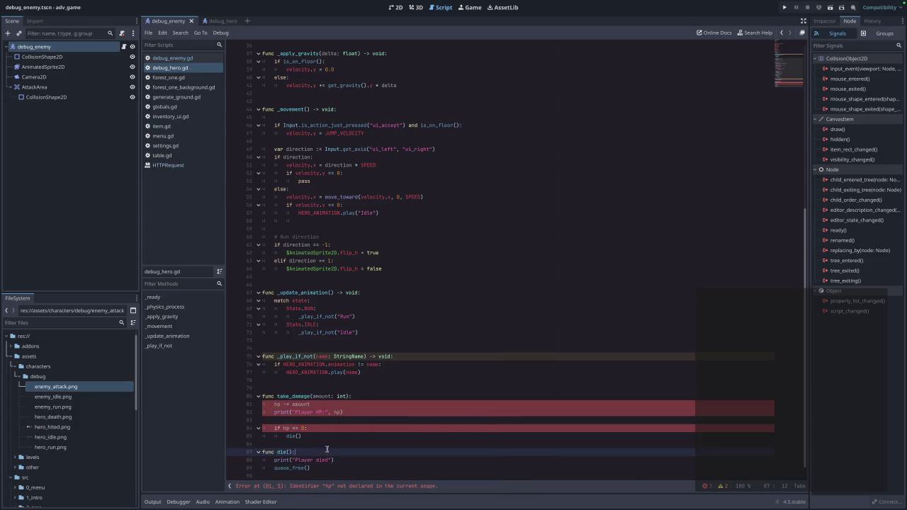
click(283, 403)
key(Right)
key(BackSpace)
key(BackSpace)
text(H)
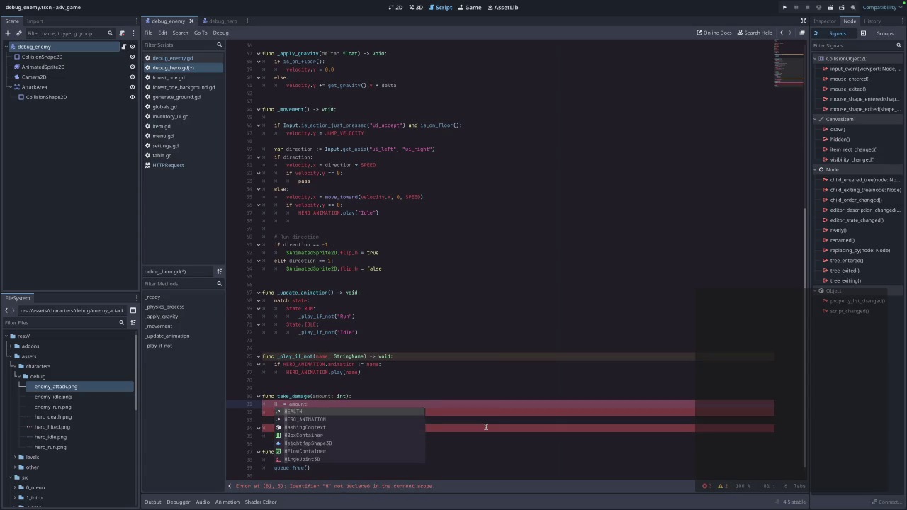
key(Return)
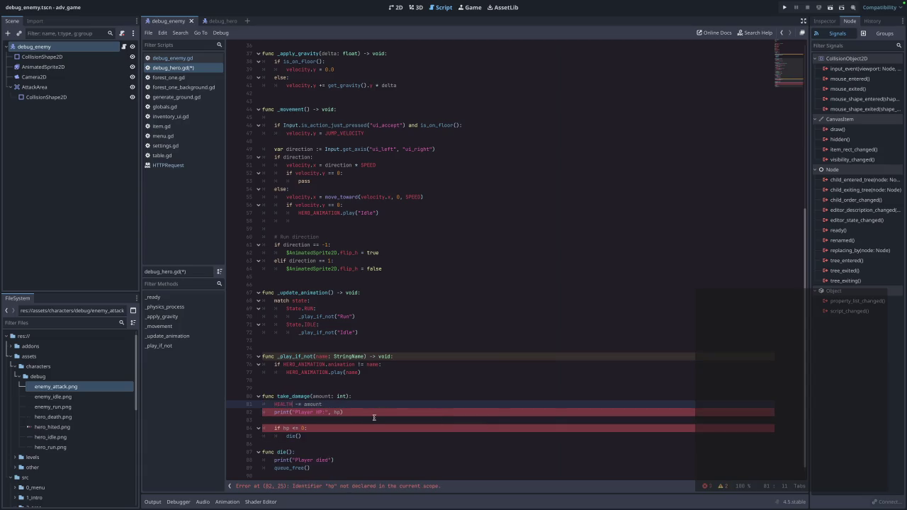
click(342, 413)
key(BackSpace)
key(BackSpace)
text(H)
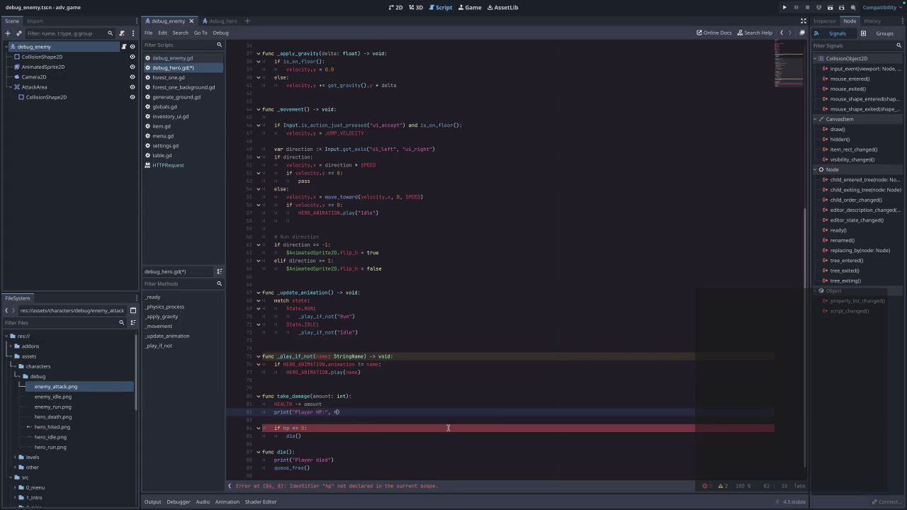
text(E)
key(Return)
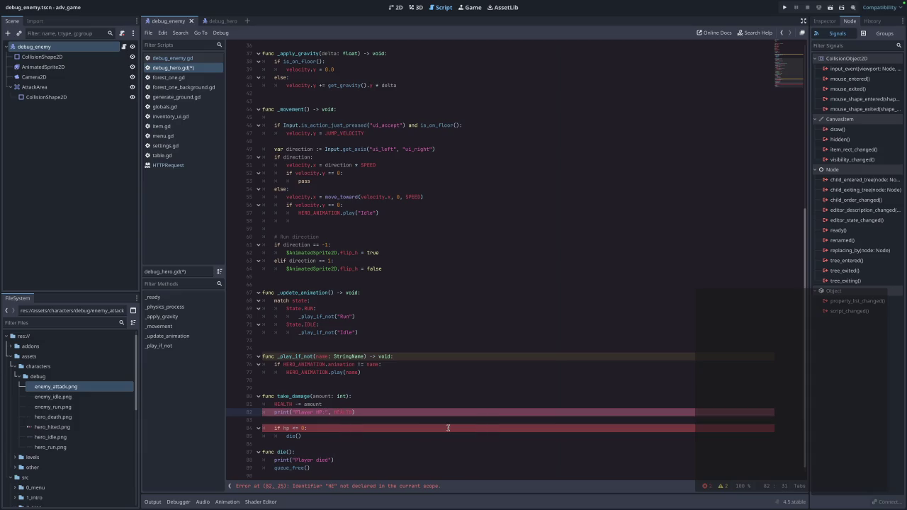
click(292, 428)
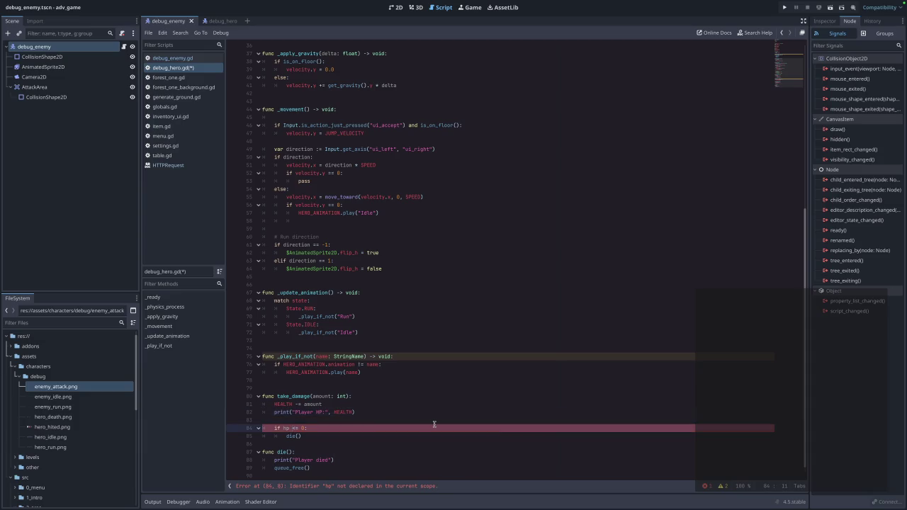
key(BackSpace)
key(BackSpace)
text(HE)
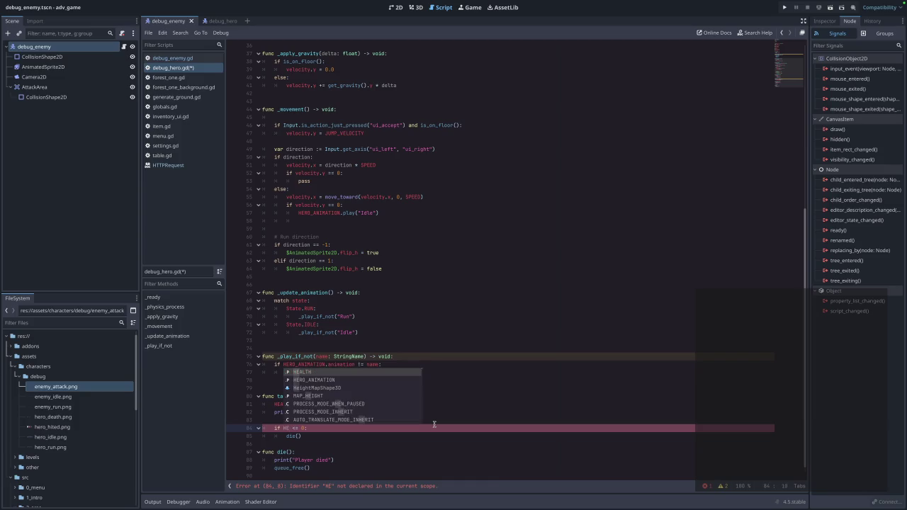
key(Return)
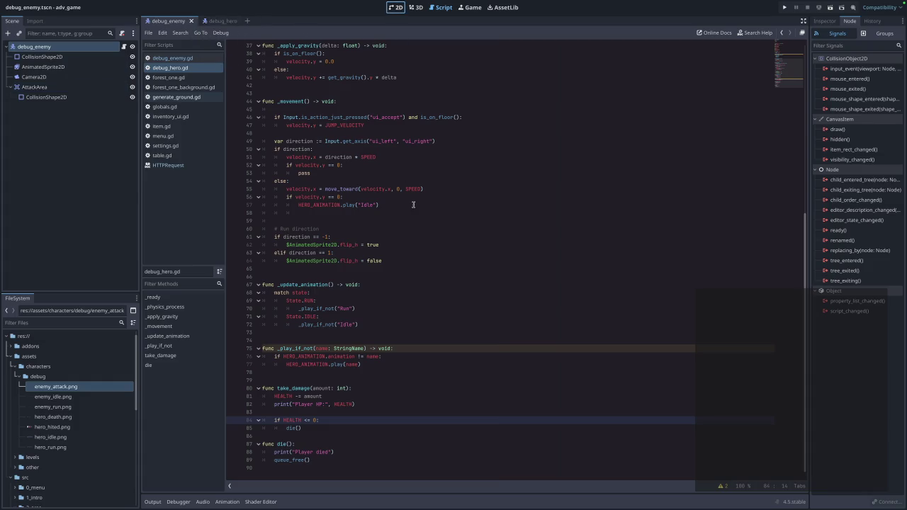
In the 2D view, select the attack area's collision shape and preview the Attack animation
click(397, 8)
drag(421, 185, 429, 185)
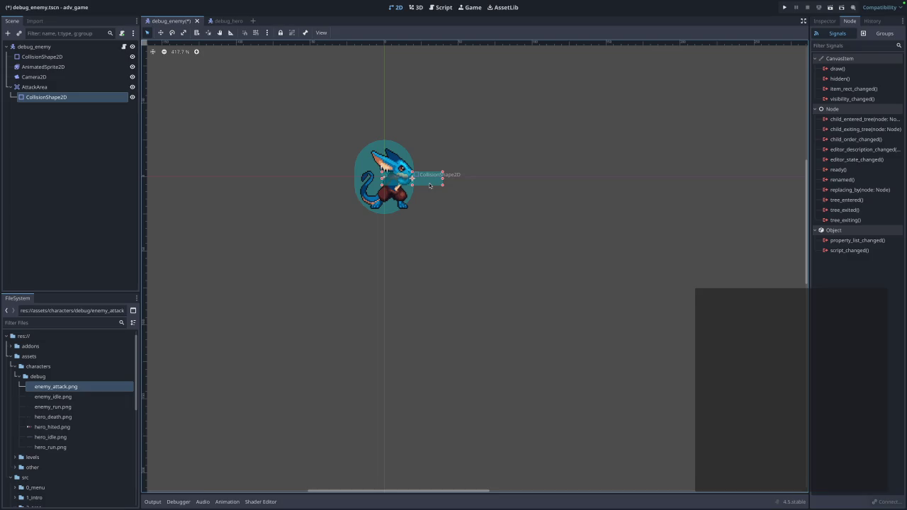
click(43, 67)
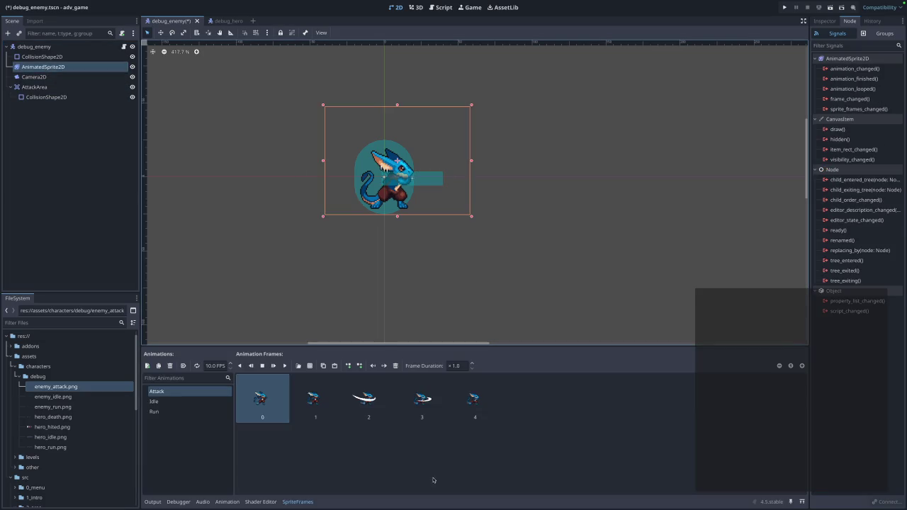
click(365, 398)
click(284, 366)
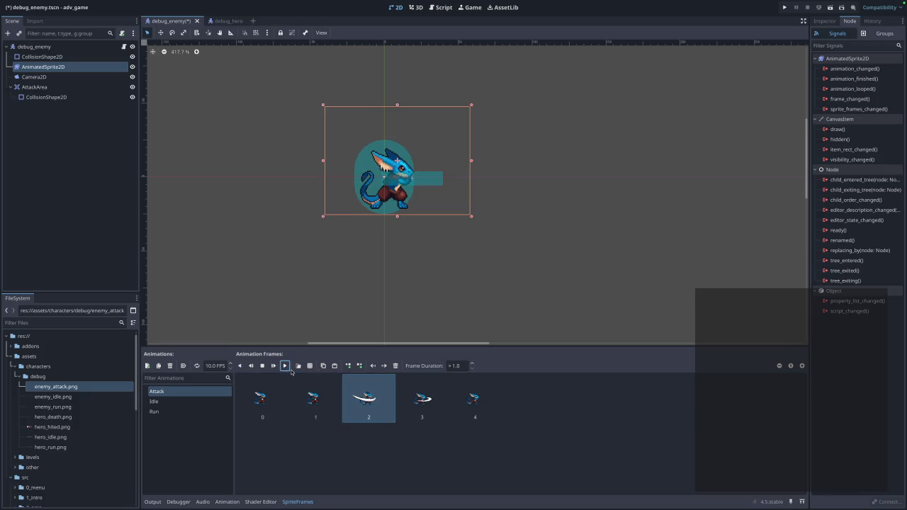
click(287, 368)
Nudge the attack hitbox slightly, replay the Attack animation, and save debug_enemy.tscn
drag(432, 177, 428, 182)
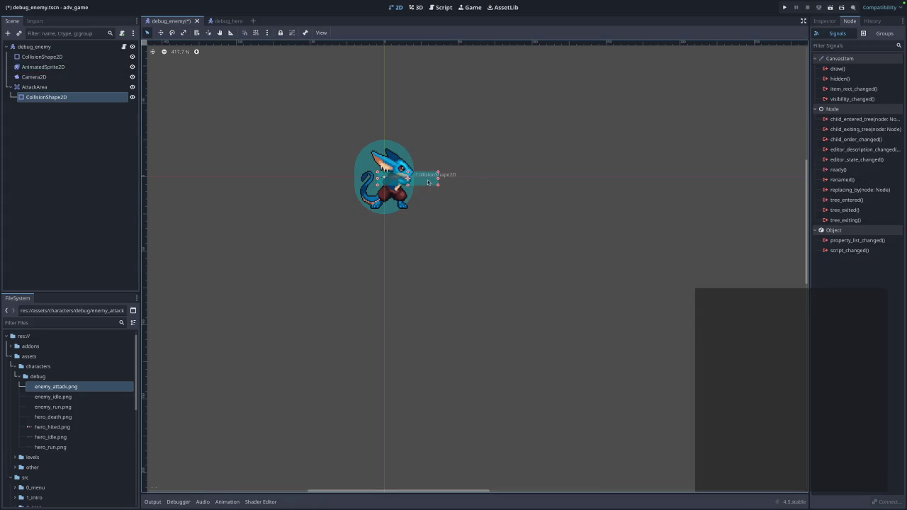
click(67, 68)
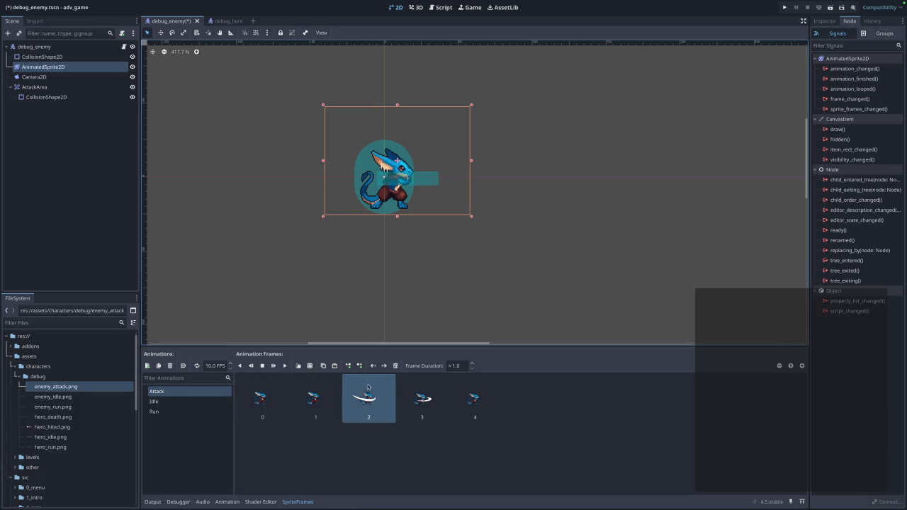
click(284, 365)
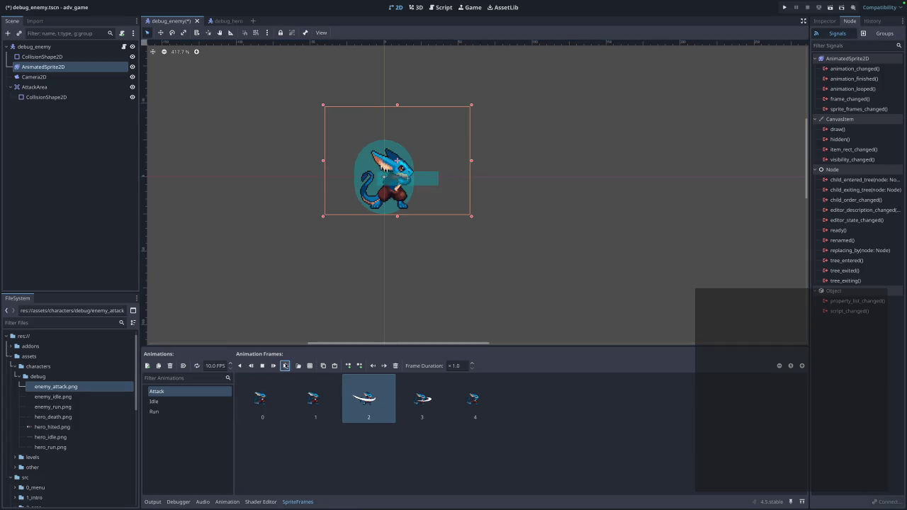
key(ctrl+s)
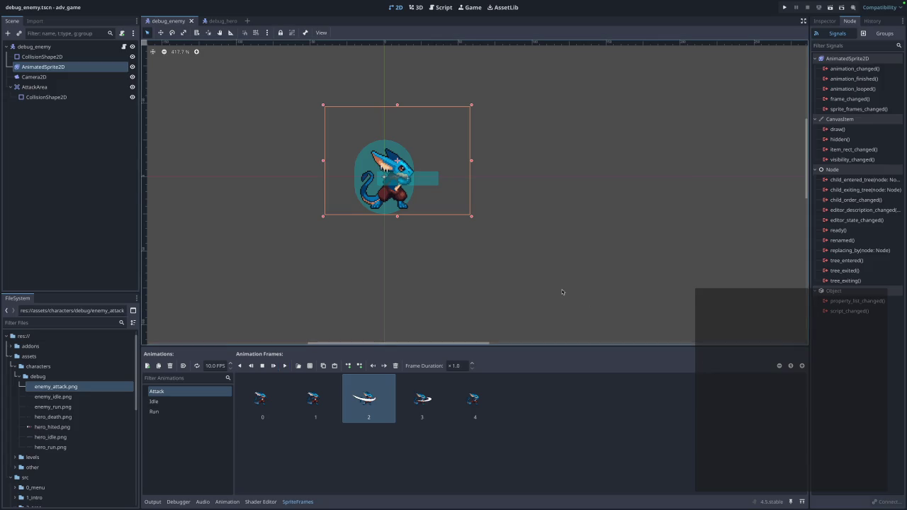
click(557, 284)
click(784, 7)
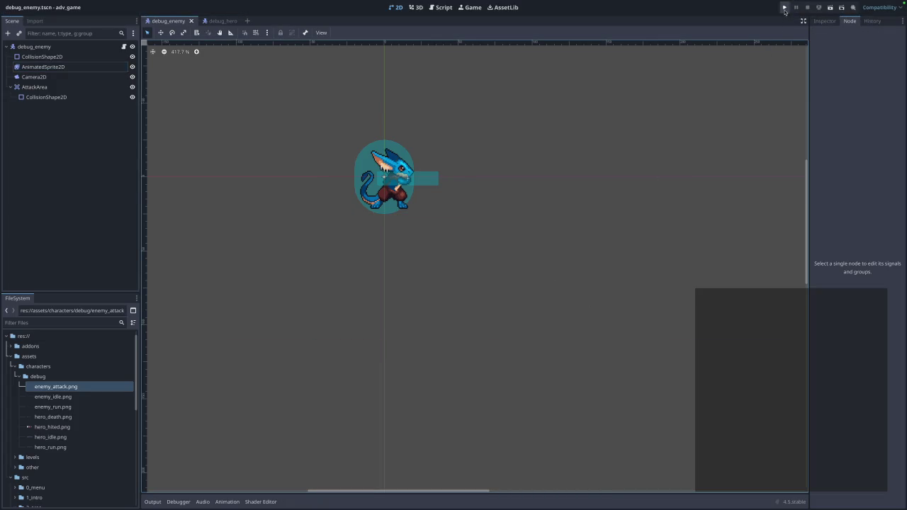
Play from the title menu, review Debugger errors and the Output log, then stop the game
click(467, 220)
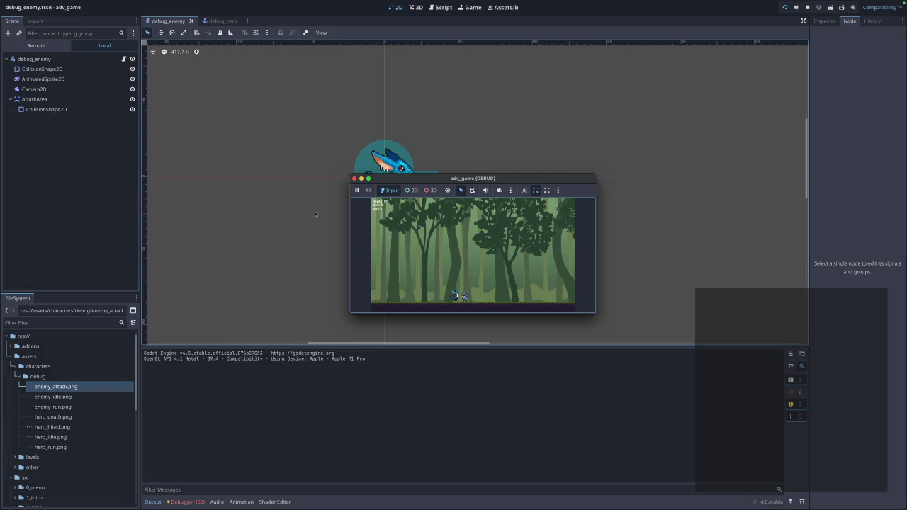
click(195, 503)
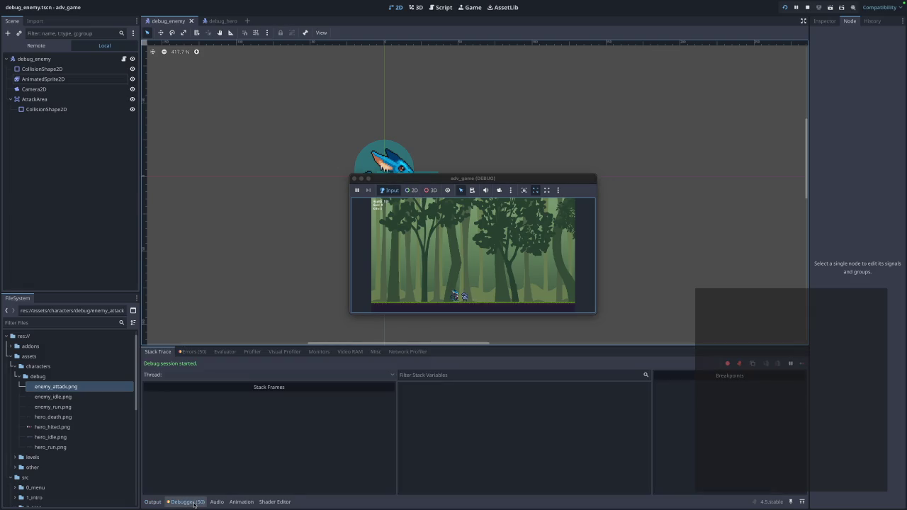
click(196, 352)
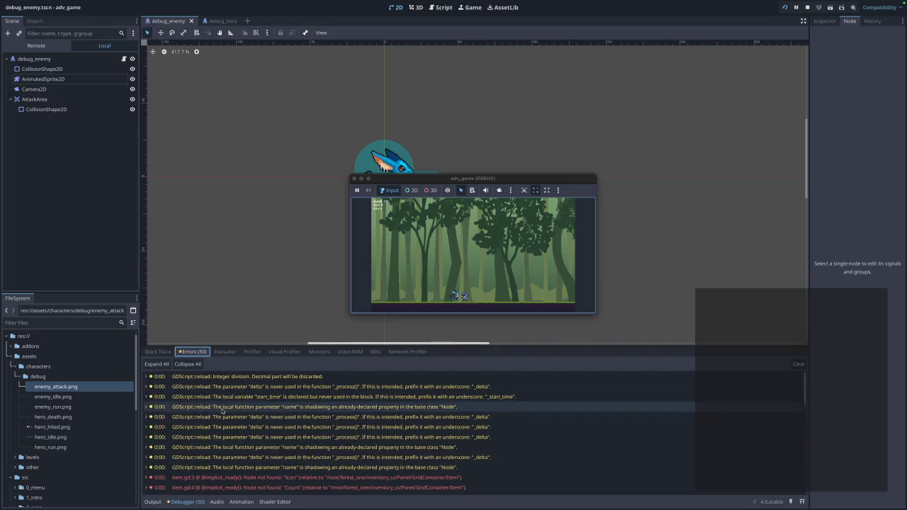
click(164, 353)
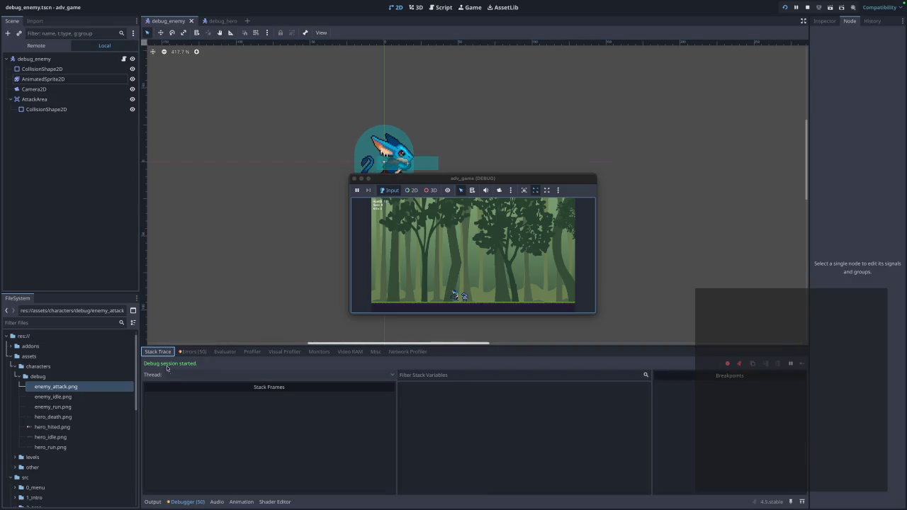
click(153, 502)
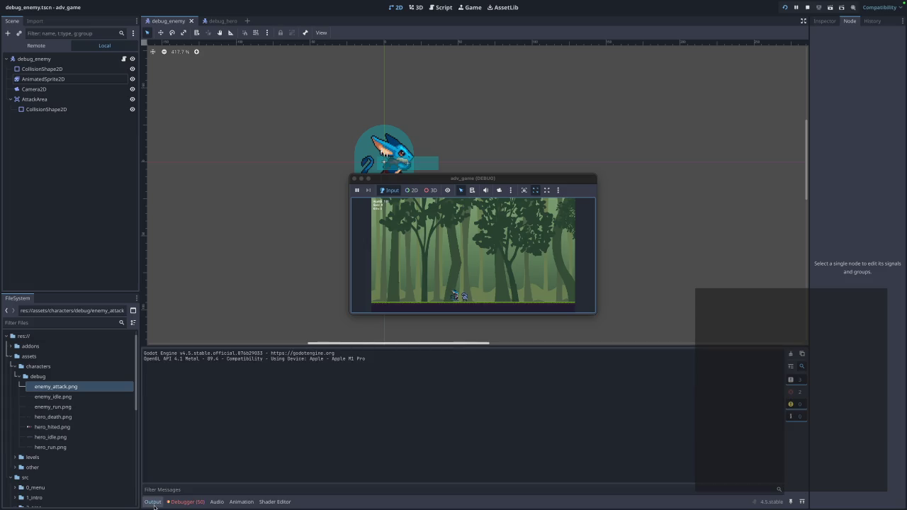
click(790, 380)
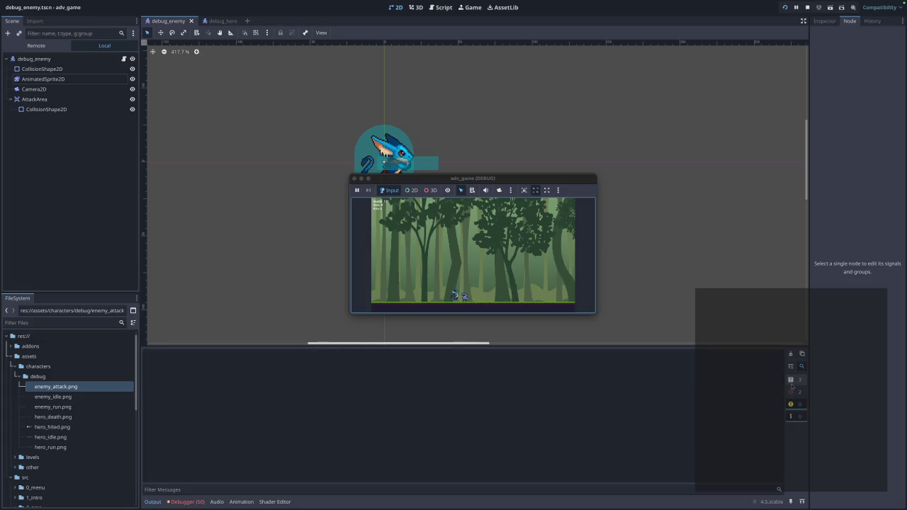
click(153, 501)
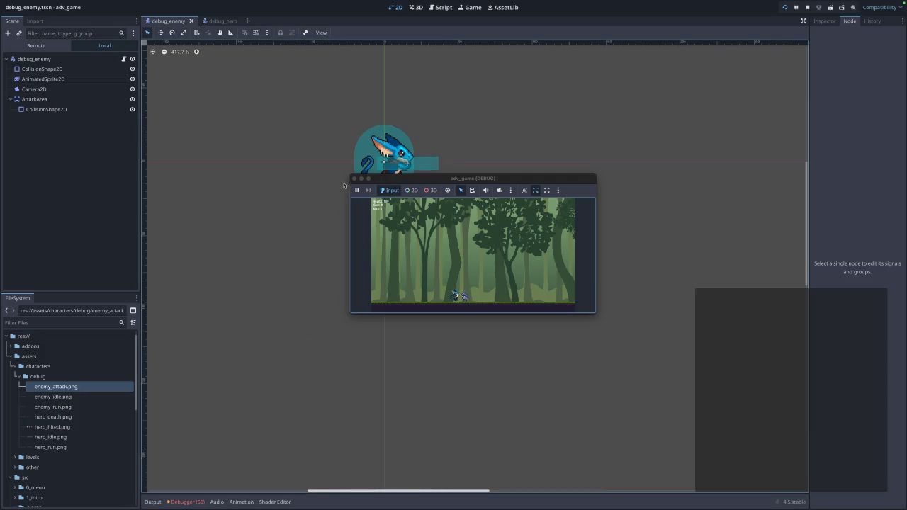
click(354, 178)
click(150, 501)
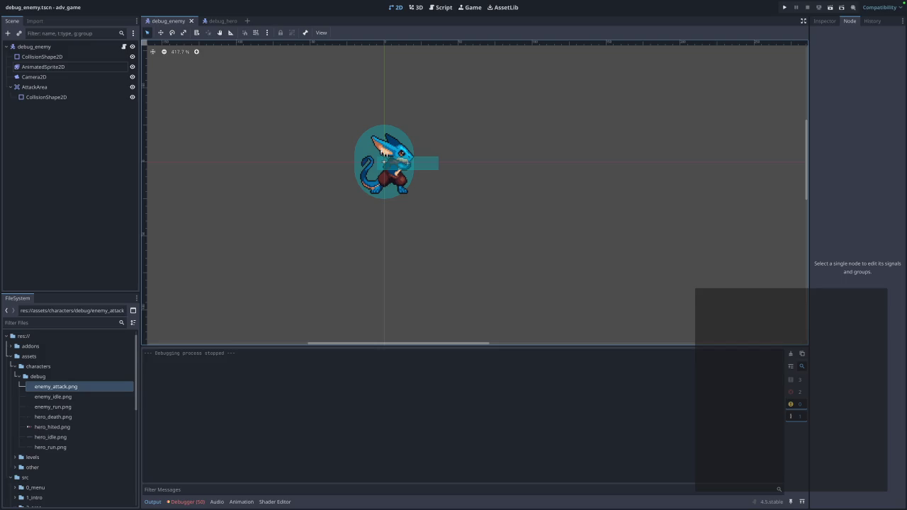
Paste the attack() and _on_attack_animation_finished() functions at the end of debug_enemy.gd
click(222, 21)
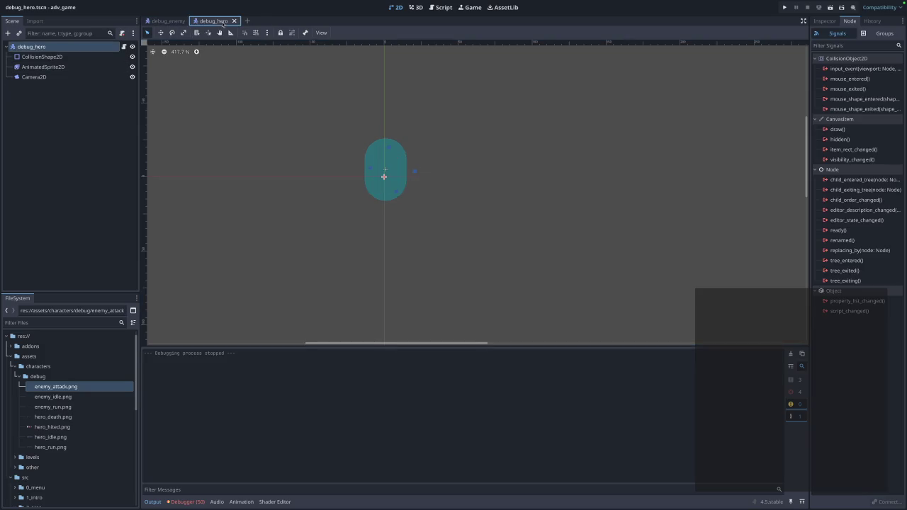
click(443, 8)
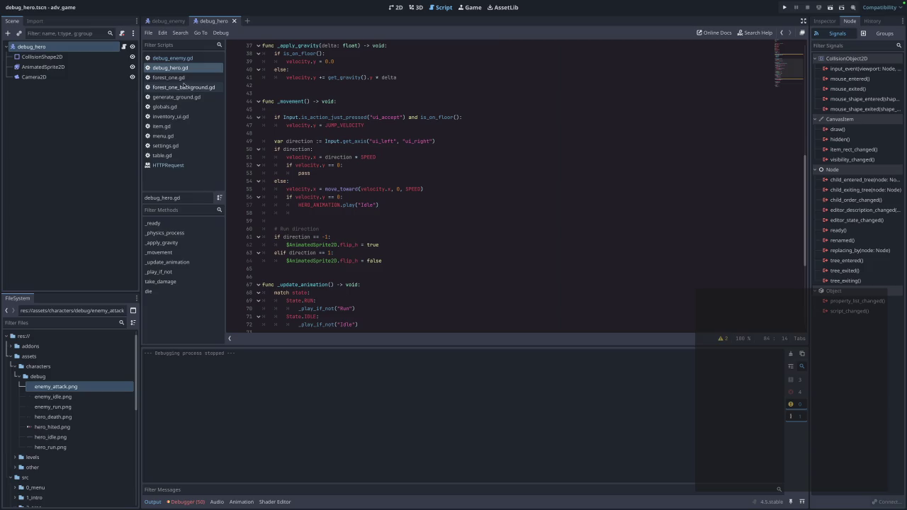
click(172, 58)
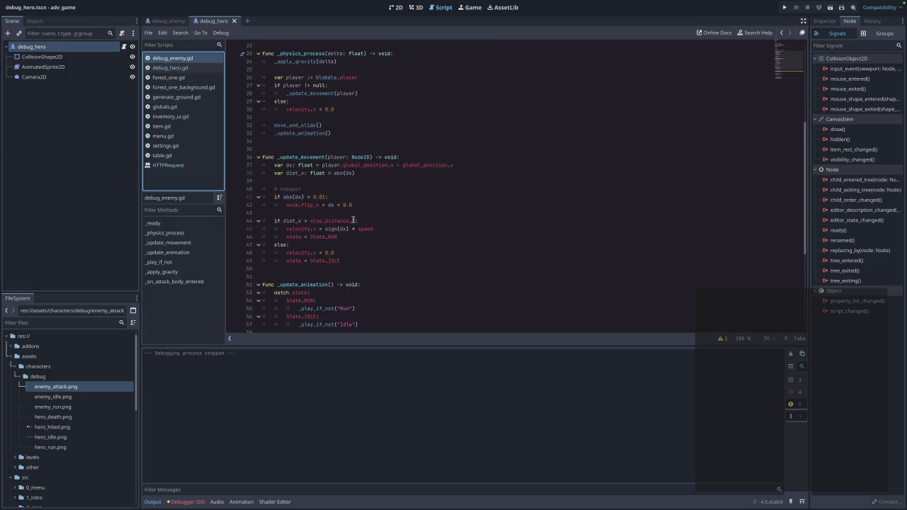
click(174, 282)
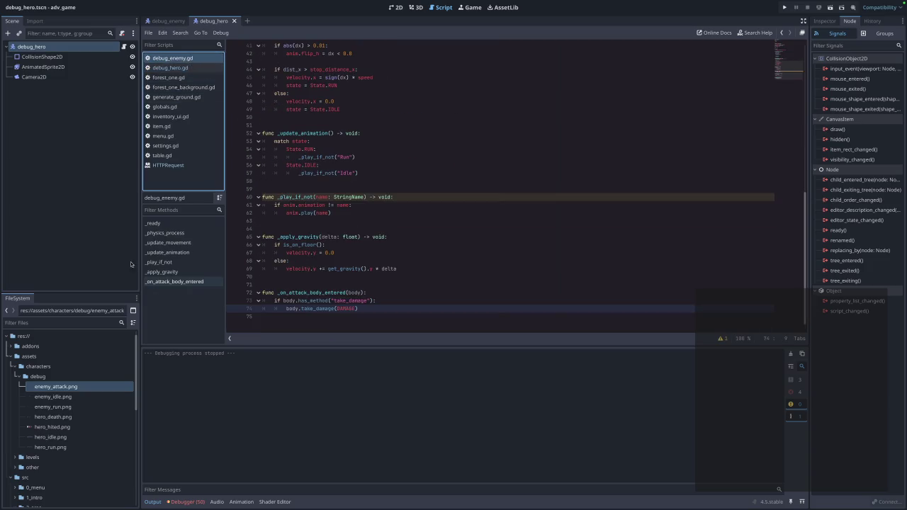
click(328, 323)
key(ctrl+v)
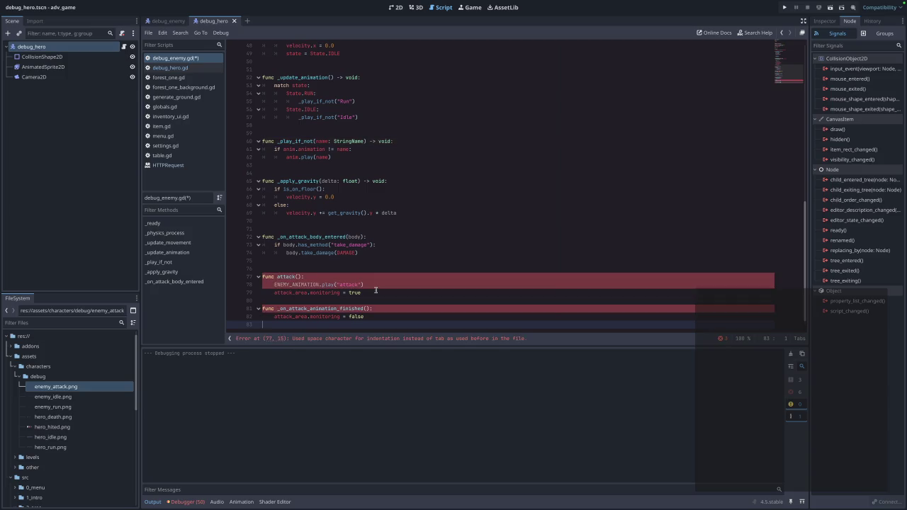
Start a new 'State.' case line under the match in _update_animation
click(376, 289)
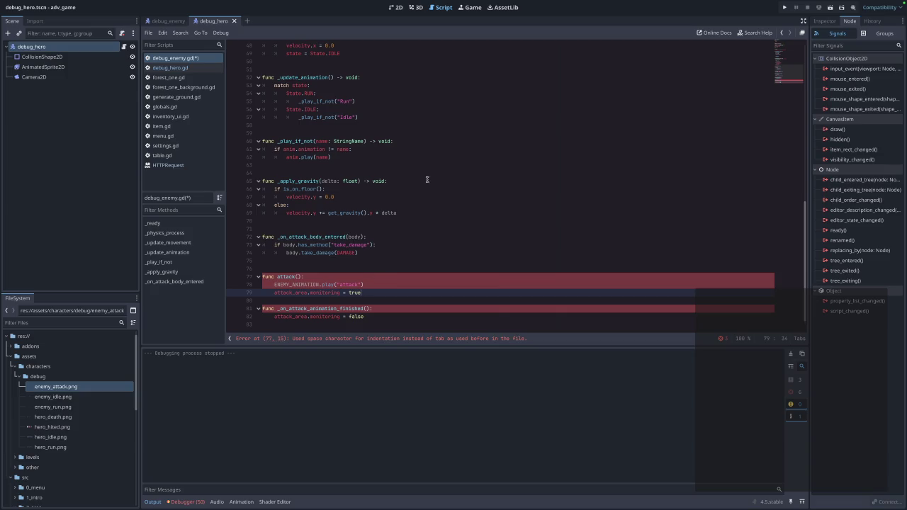
click(395, 117)
key(Return)
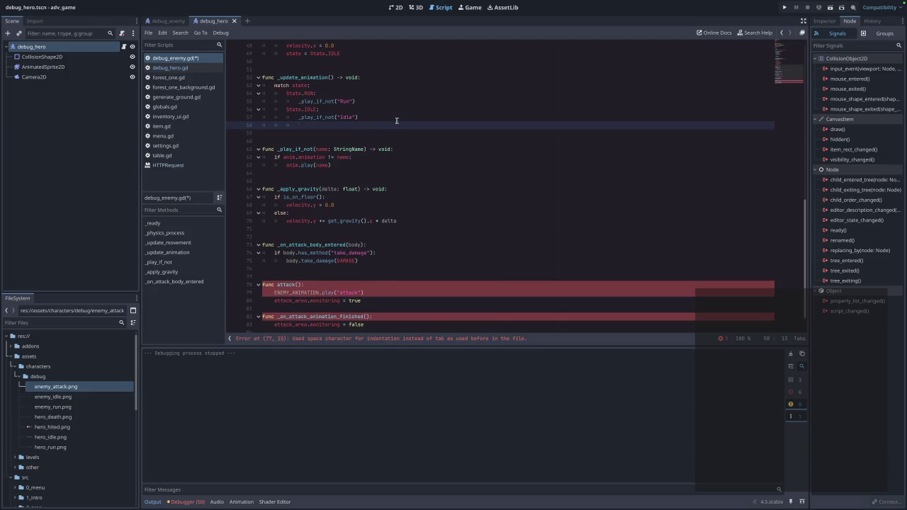
text(State.)
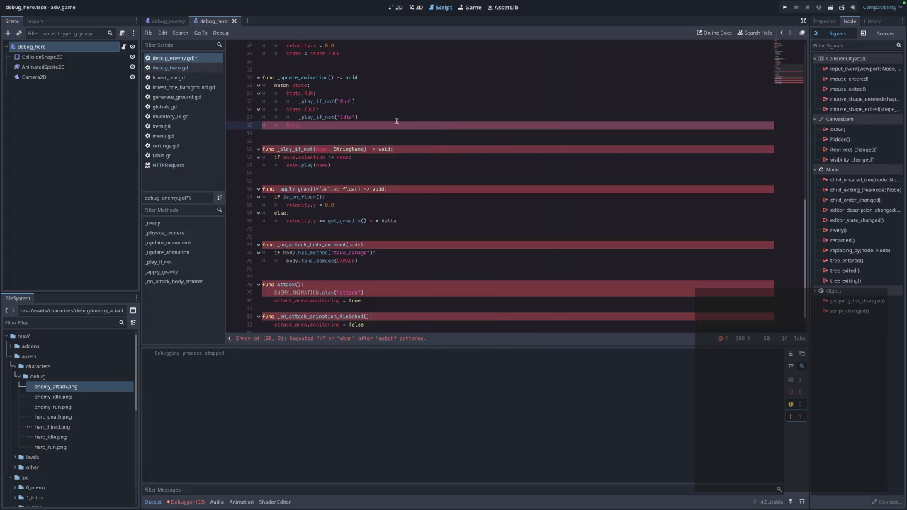
scroll(397, 120, up, 15)
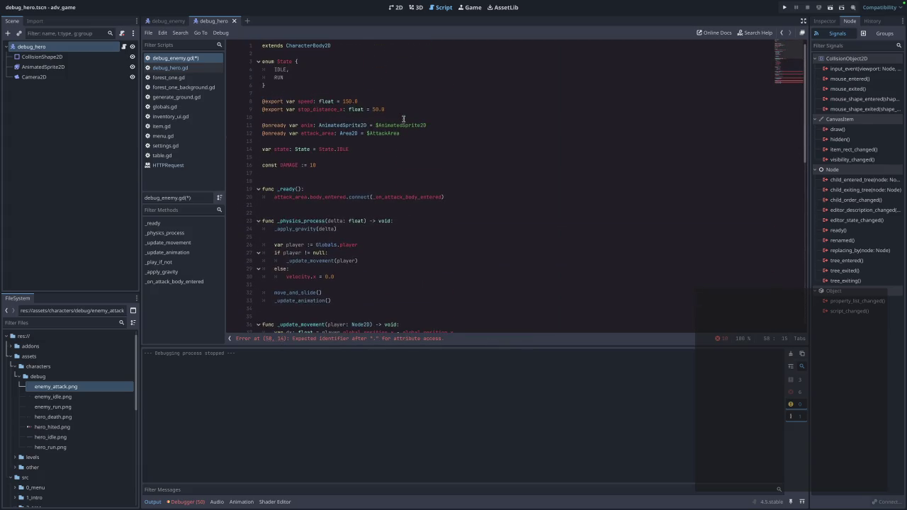
Add an ATTACK entry to the State enum after RUN
click(301, 78)
key(Return)
text(AT)
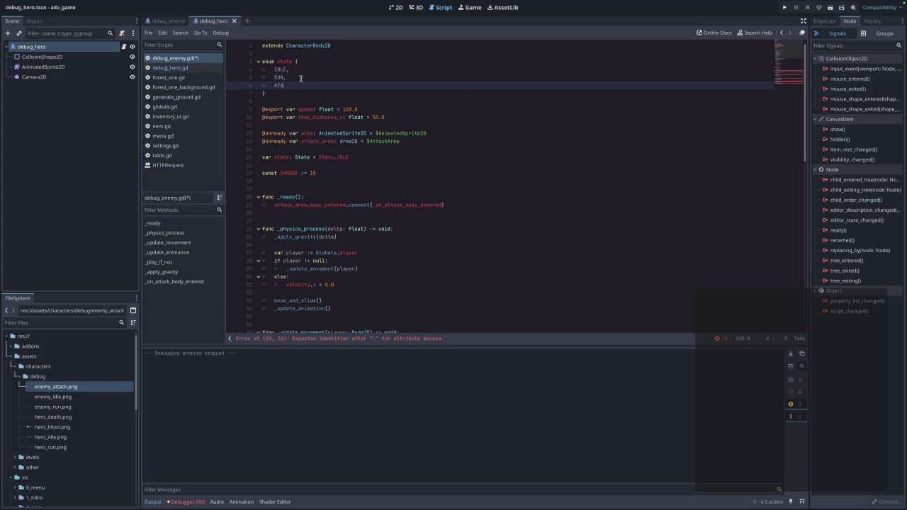
text(ACK)
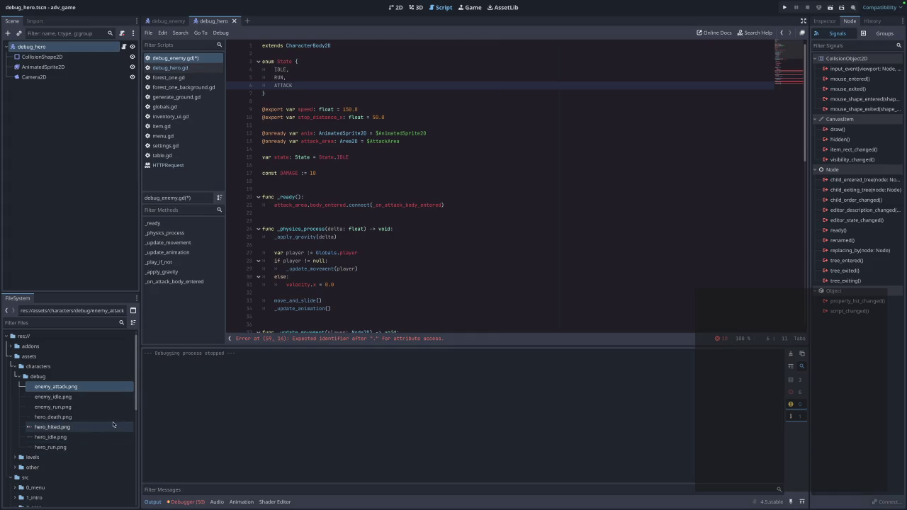
Check the hero and enemy scenes' animated sprites for their animations
click(80, 67)
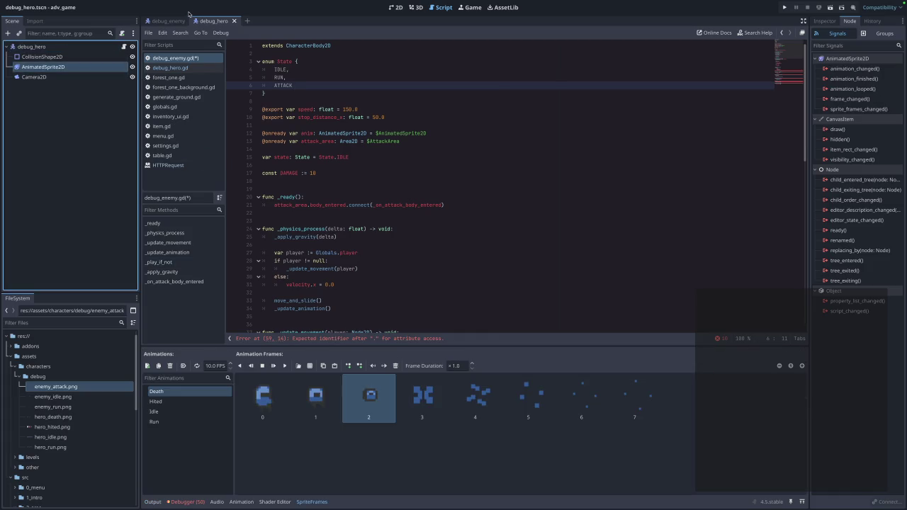
click(178, 59)
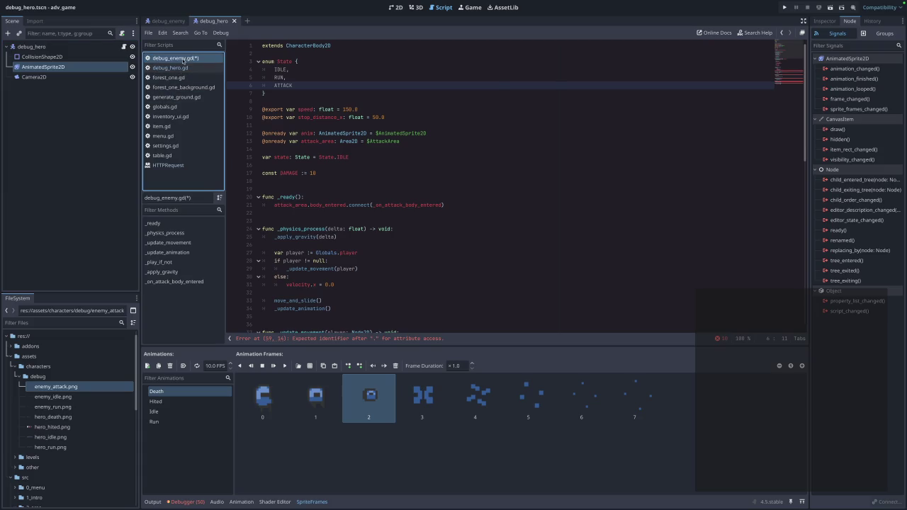
click(163, 20)
click(68, 68)
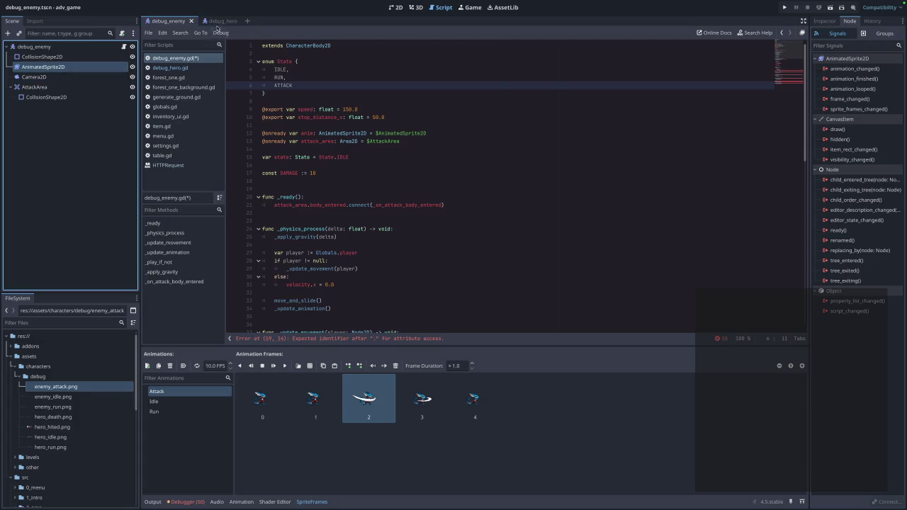
click(217, 22)
scroll(363, 192, down, 10)
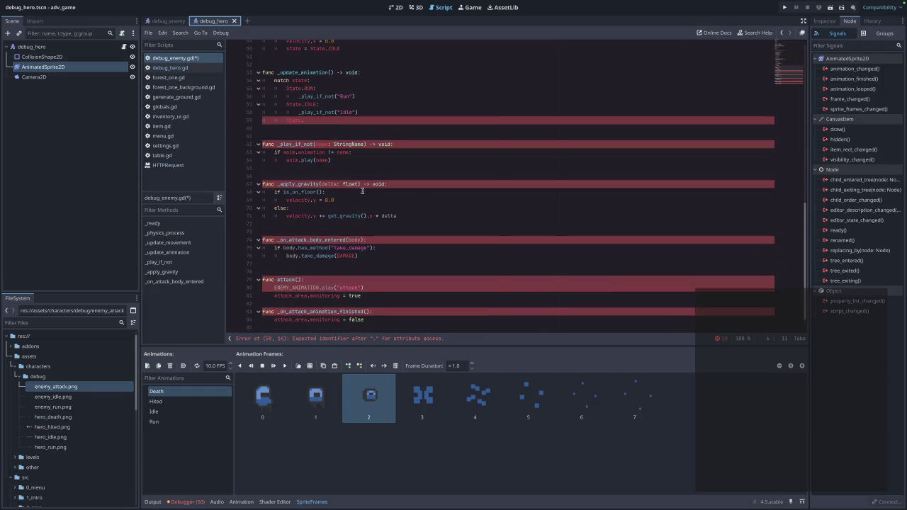
Complete the State.ATTACK case with _play_if_not("Attack") and save the enemy script
click(318, 112)
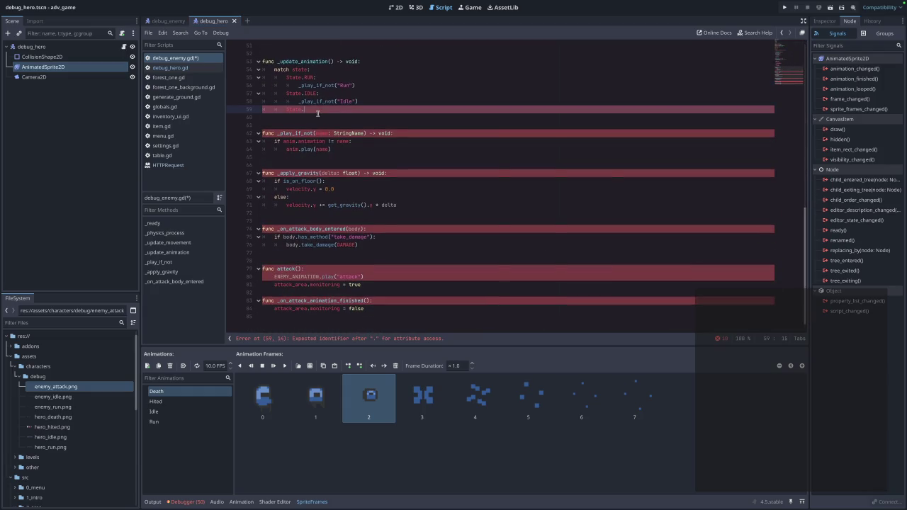
key(ctrl+space)
key(Return)
key(Return)
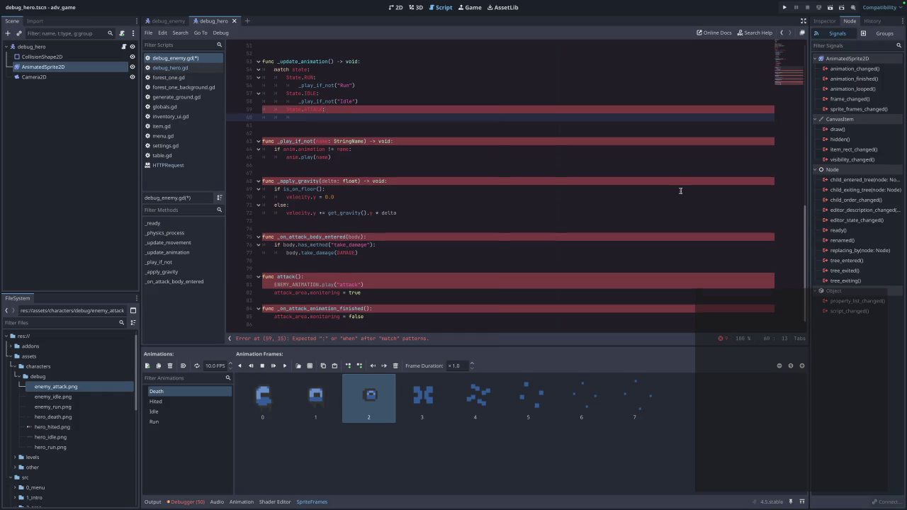
text(_paay)
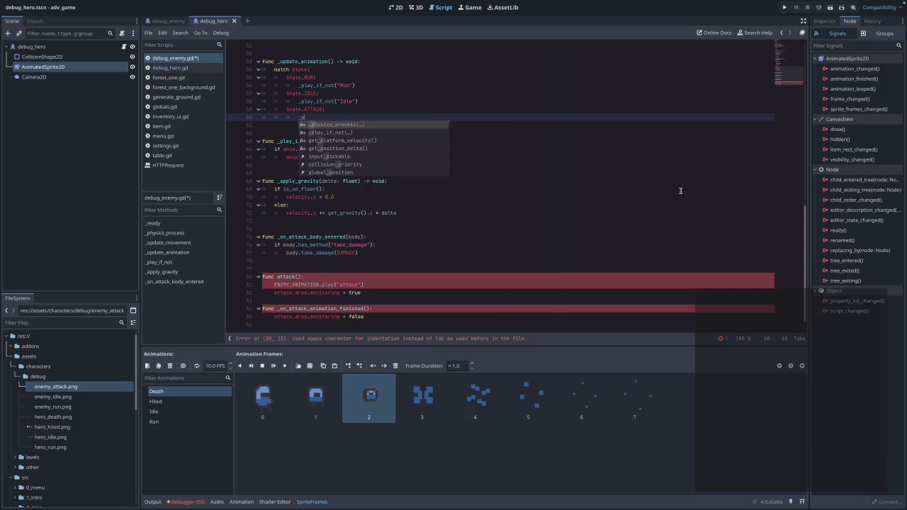
key(Return)
text("Attack)
click(491, 149)
key(ctrl+s)
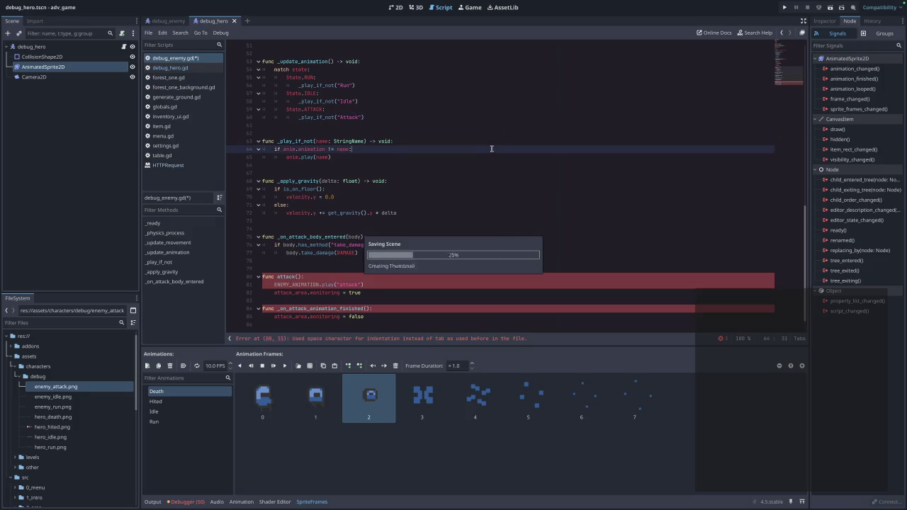
shift+click(388, 292)
Delete the attack() and _on_attack_animation_finished() functions plus the trailing empty line
click(388, 292)
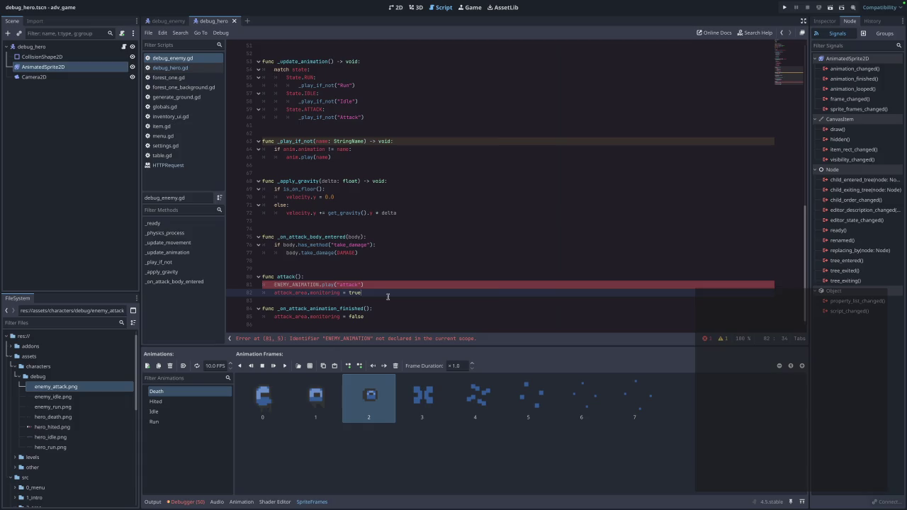
mouse_move(375, 319)
mouse_down()
mouse_move(226, 284)
mouse_move(228, 276)
mouse_up()
key(BackSpace)
key(BackSpace)
key(BackSpace)
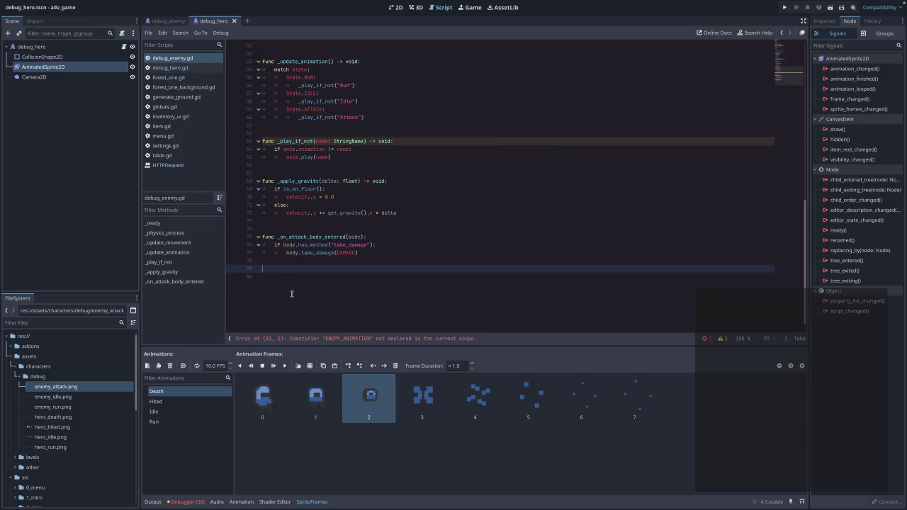
key(BackSpace)
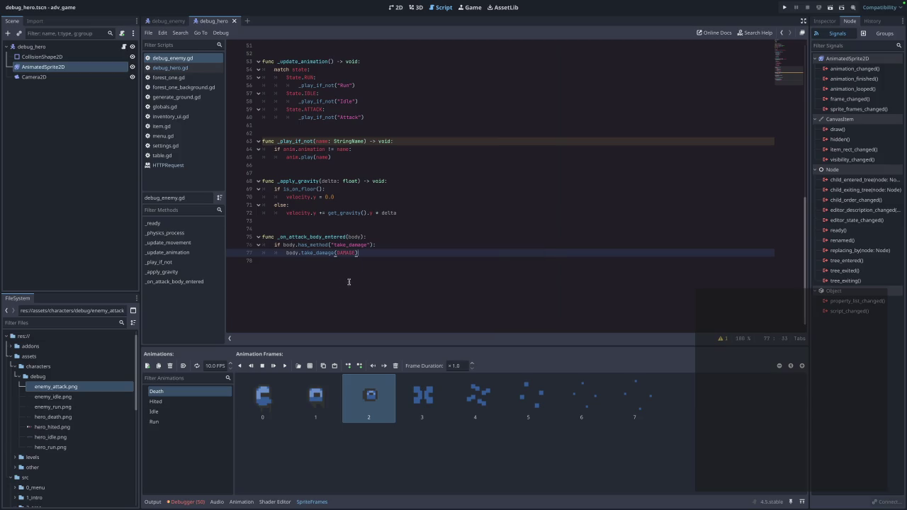
Play the game from the main menu into the forest level, close it, and reopen debug_enemy.tscn
click(784, 7)
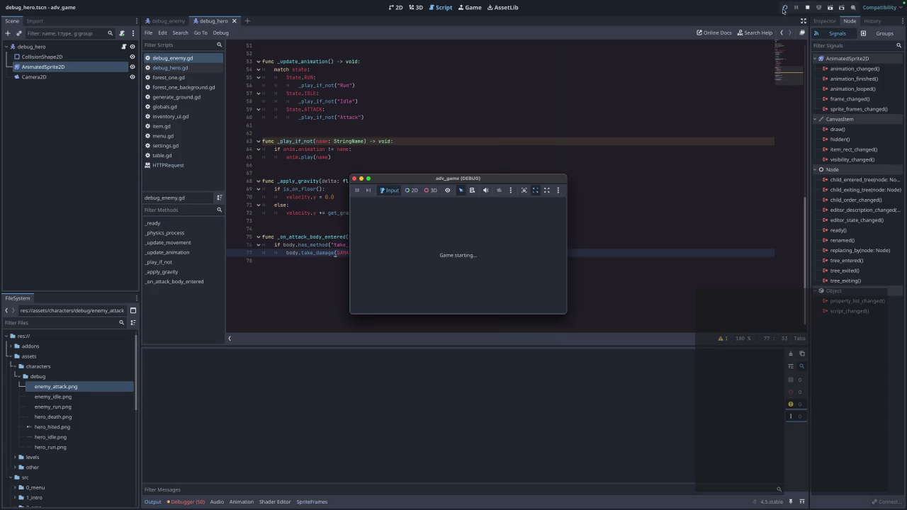
click(482, 221)
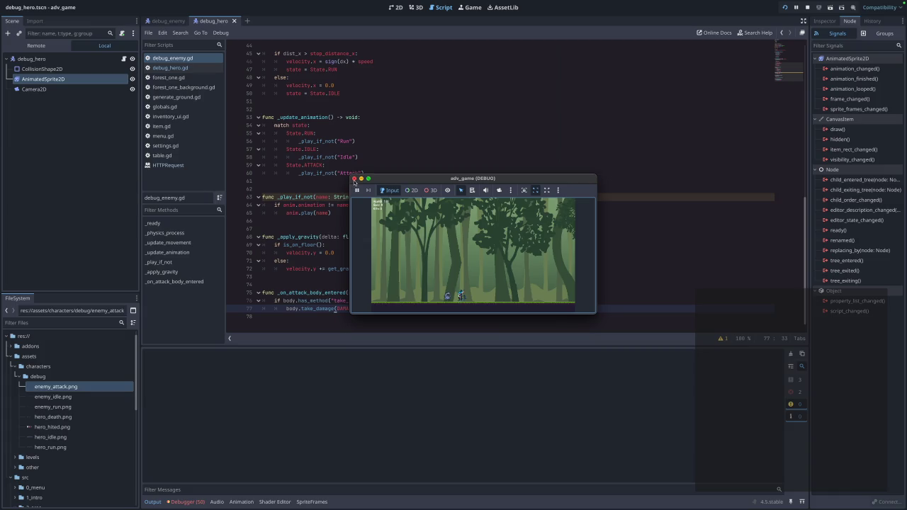
click(355, 180)
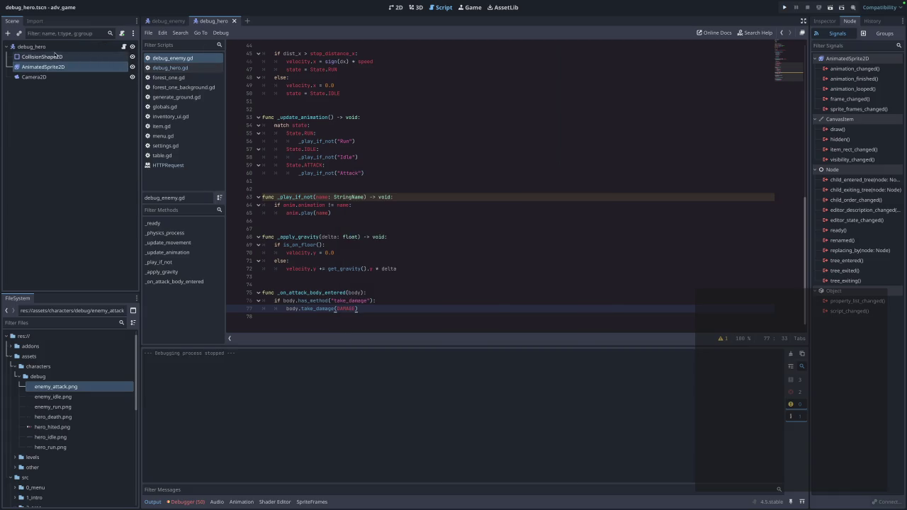
click(165, 22)
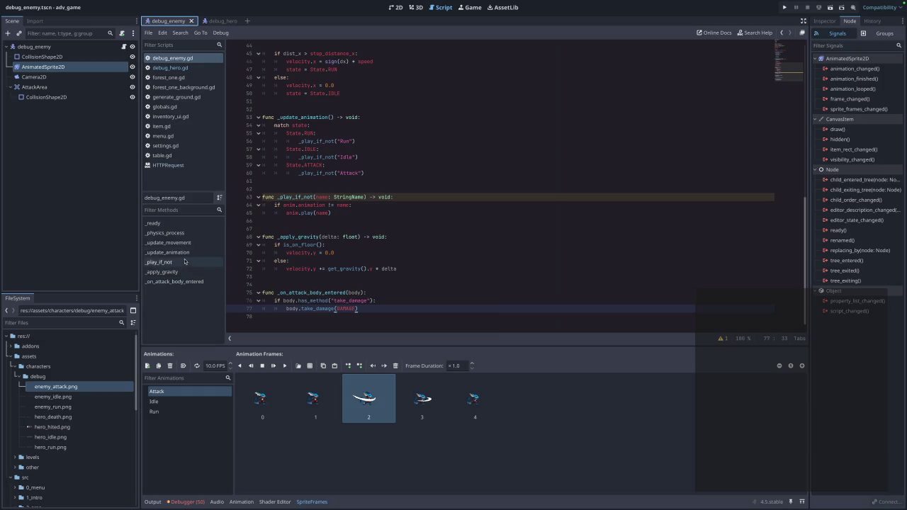
Stretch the enemy's attack area collision rectangle to the right and save the scene
click(399, 7)
click(420, 165)
mouse_move(456, 165)
mouse_down()
mouse_move(587, 165)
mouse_move(487, 168)
mouse_move(505, 168)
mouse_up()
key(ctrl+s)
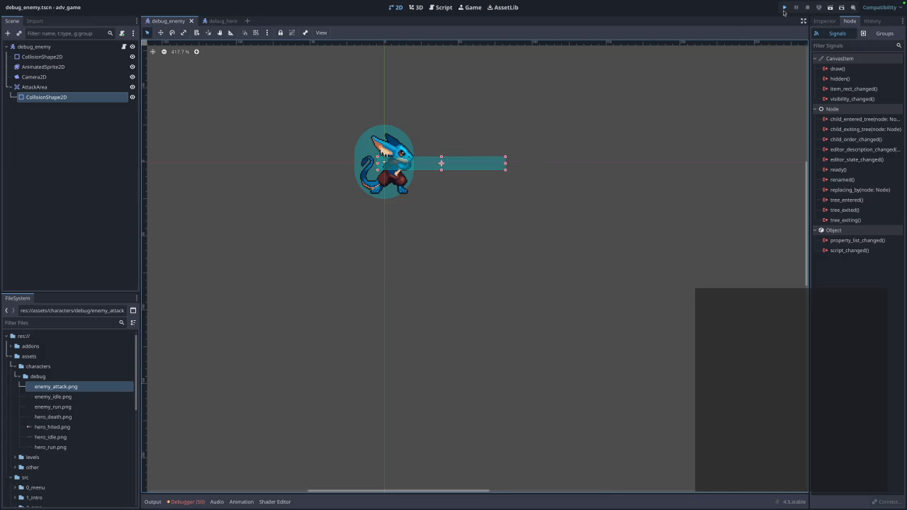
Test the longer attack area in-game, then undo the resize, save, and open debug_hero
click(785, 7)
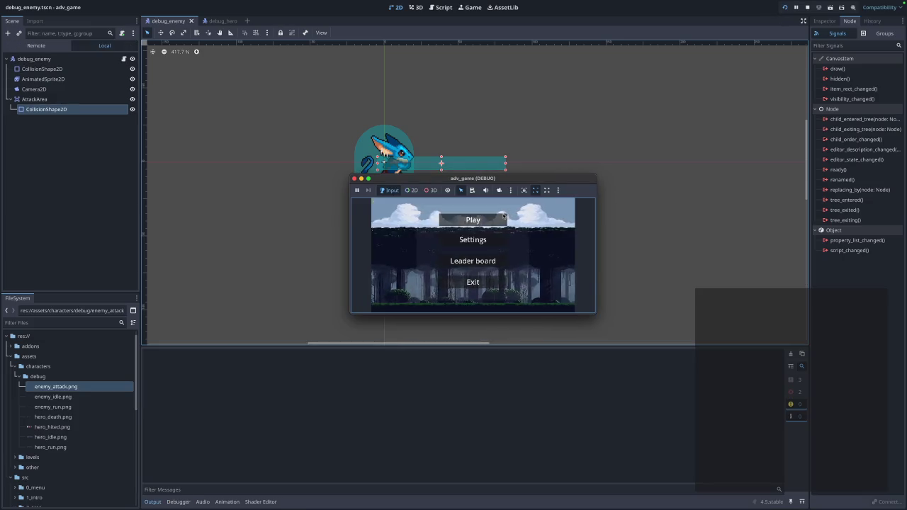
click(503, 217)
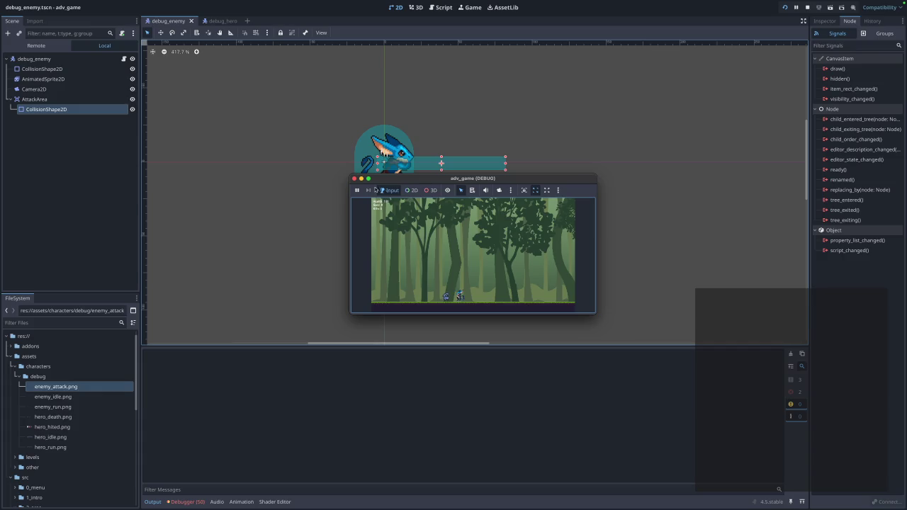
key(F8)
key(ctrl+z)
key(ctrl+s)
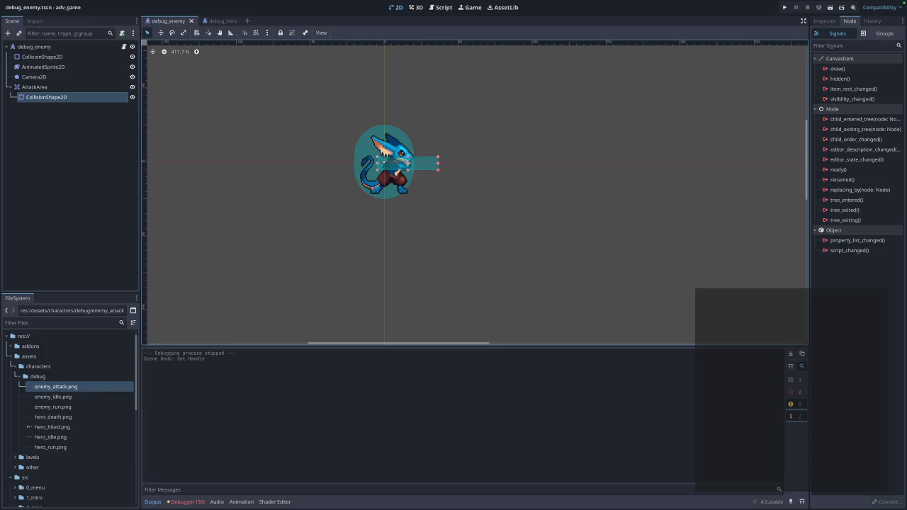
click(227, 21)
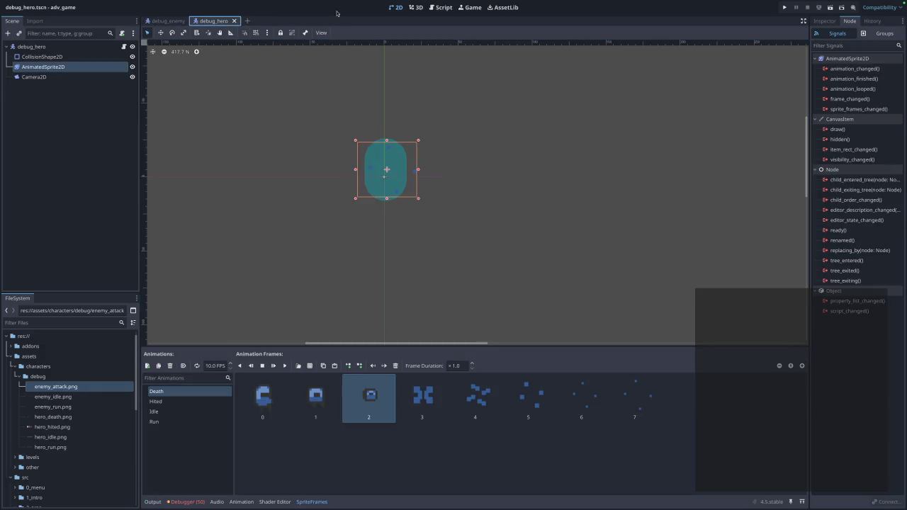
Return to the debug_enemy scene and open debug_hero.gd to view its take_damage and die functions
click(158, 22)
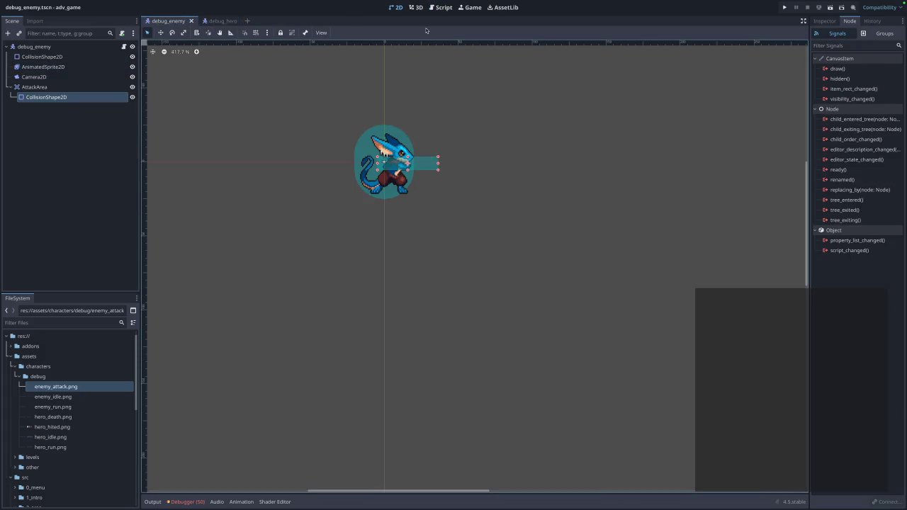
click(440, 7)
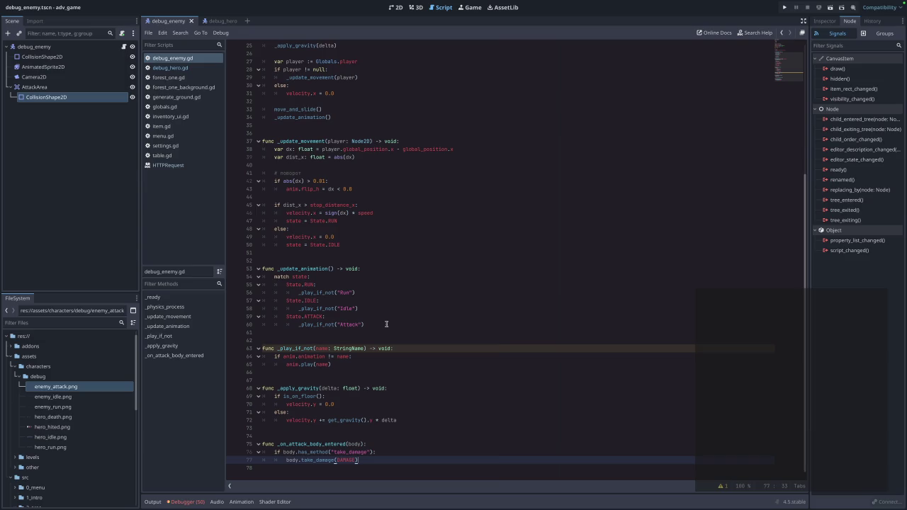
click(184, 60)
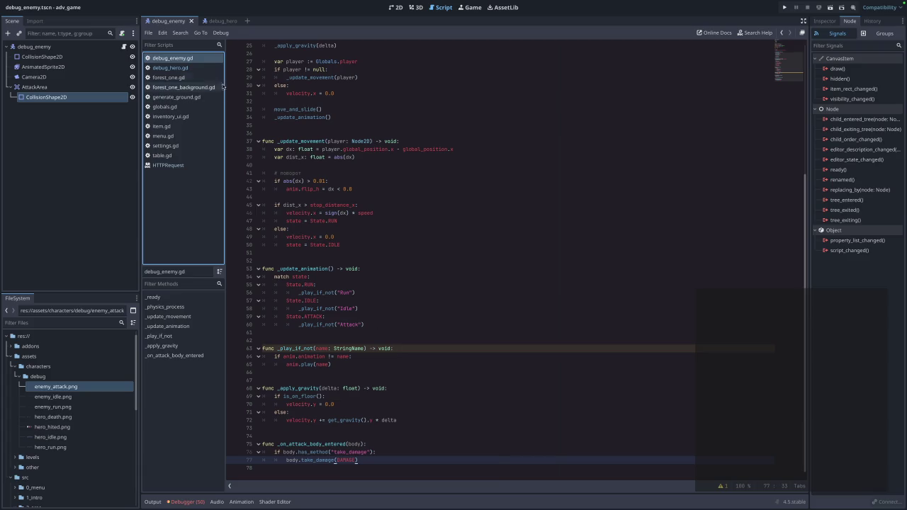
click(199, 68)
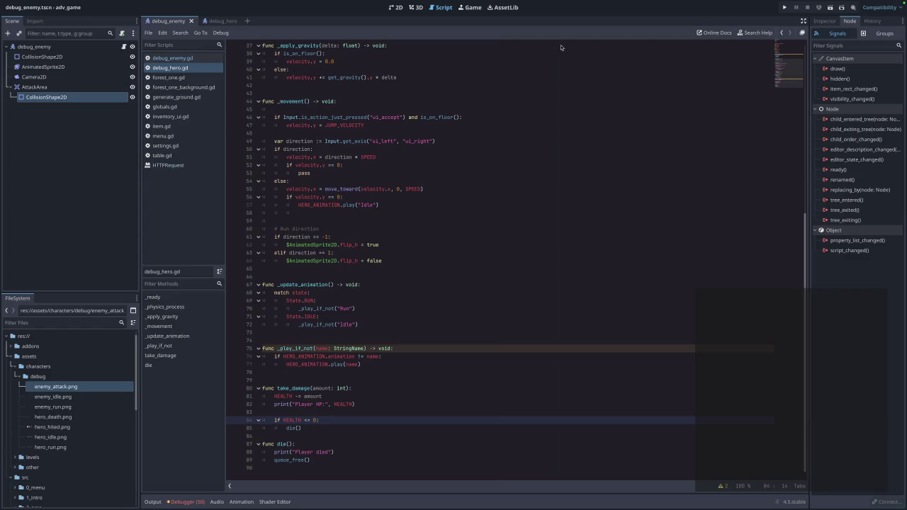
click(89, 8)
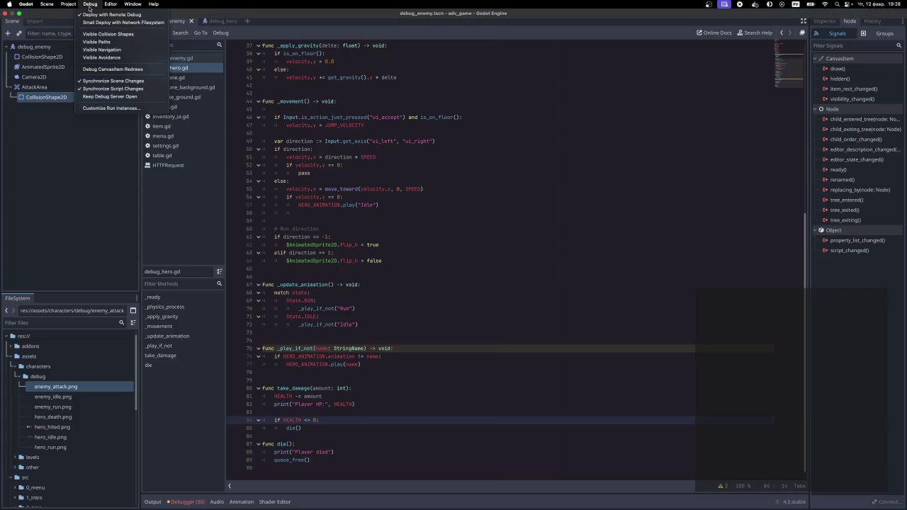
Enable Visible Collision Shapes, then test-run the game from its menu and close it
click(115, 37)
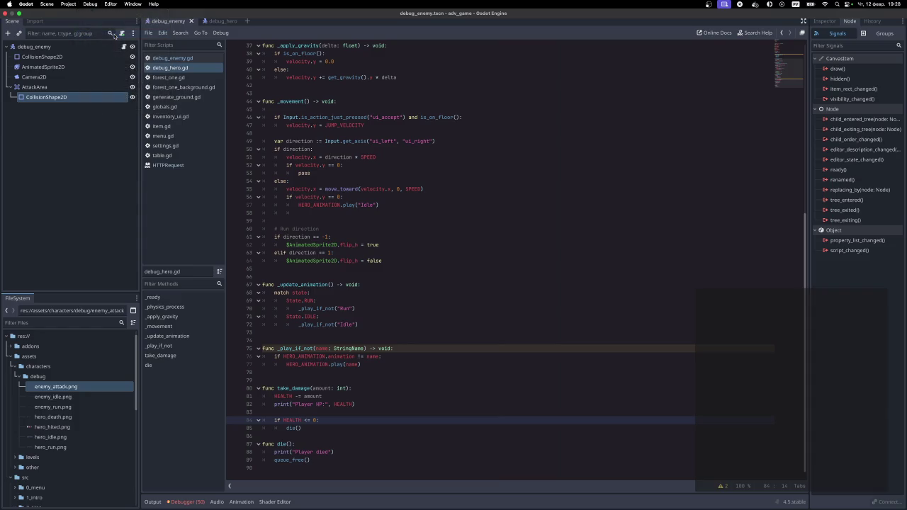
click(784, 7)
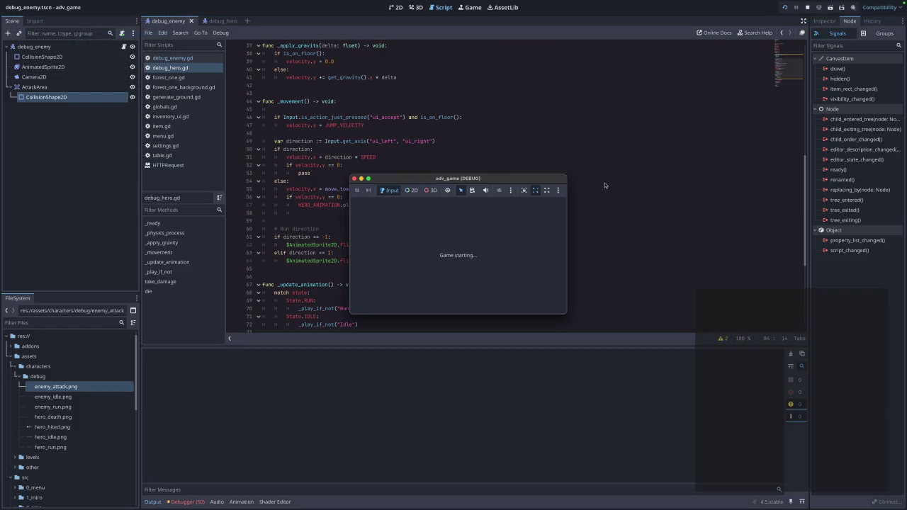
click(478, 225)
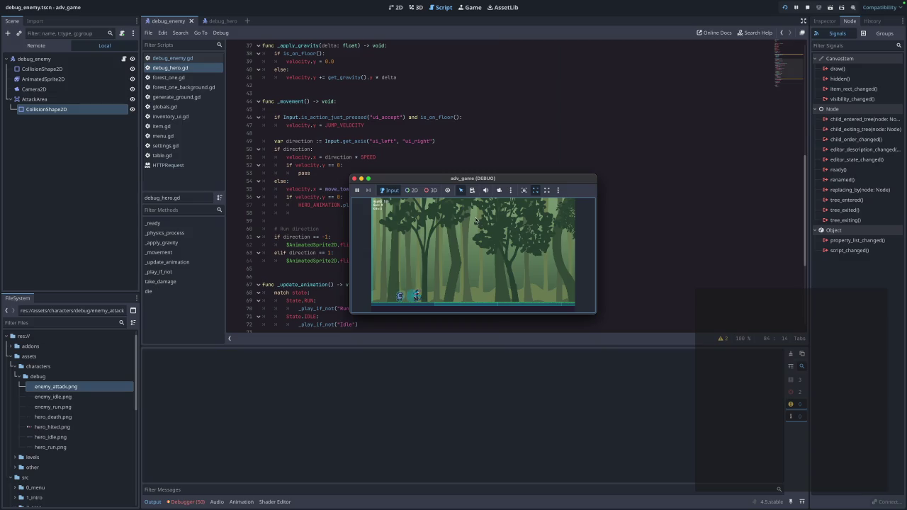
click(354, 179)
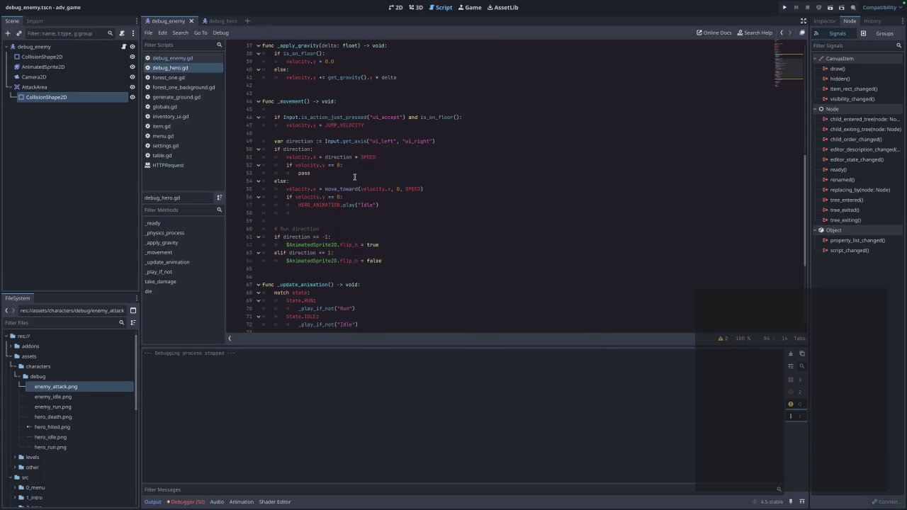
Show the enemy scene in the 2D view with its AnimatedSprite2D selected
click(41, 57)
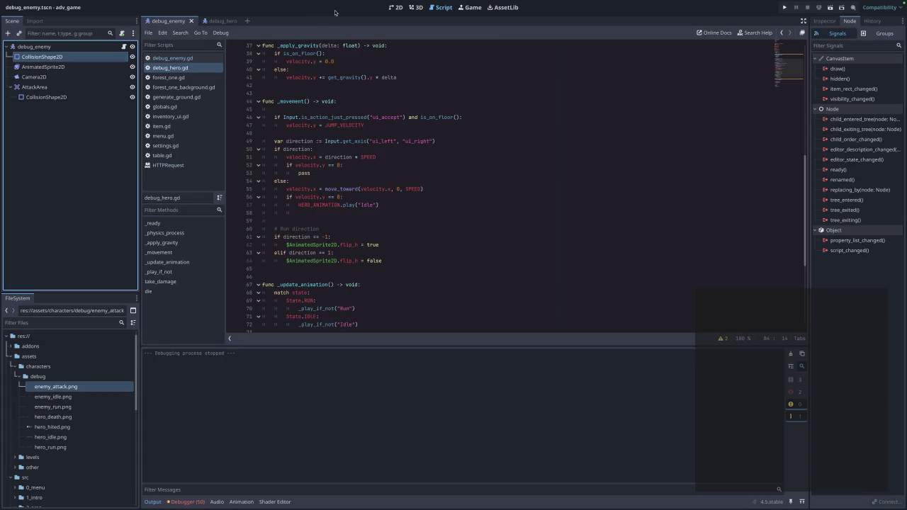
click(395, 7)
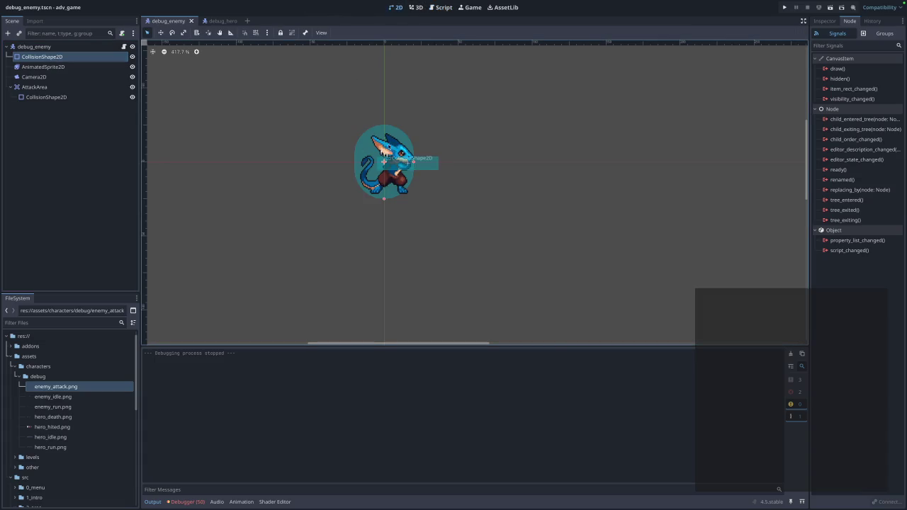
click(51, 68)
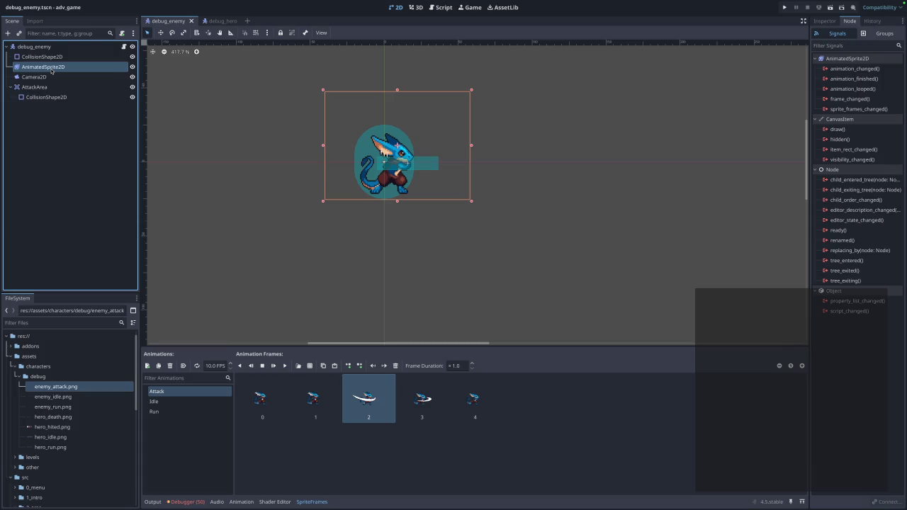
Duplicate the AttackArea collision shape to the enemy's left and move the copy under AttackArea
click(44, 76)
click(37, 87)
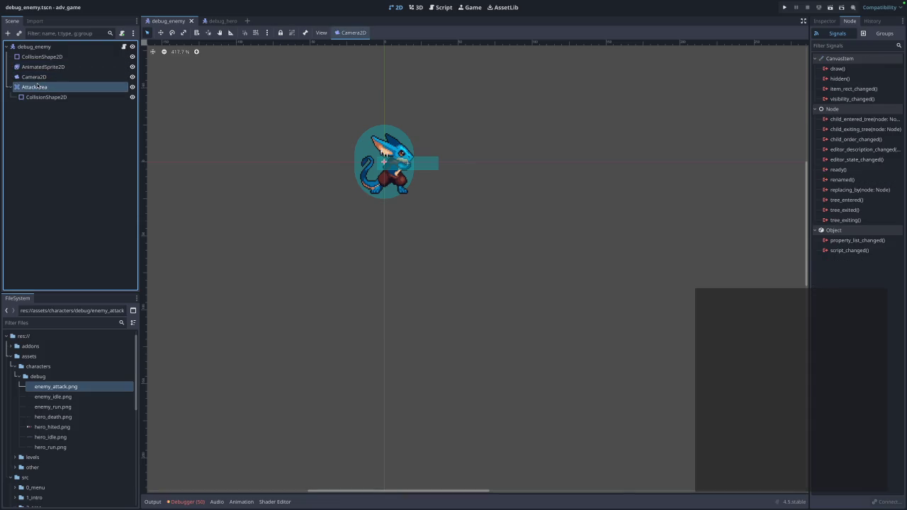
click(438, 169)
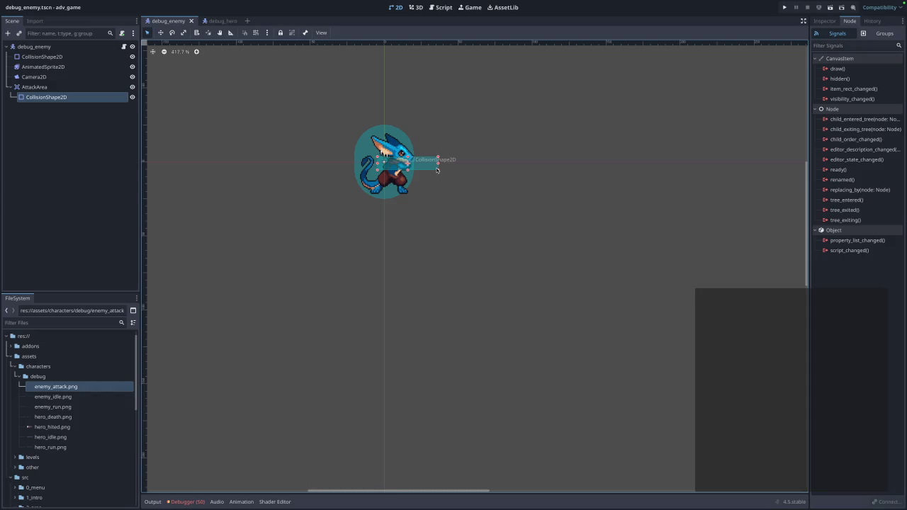
mouse_move(436, 170)
mouse_down()
mouse_move(447, 171)
mouse_move(360, 163)
mouse_move(380, 169)
mouse_up()
click(519, 221)
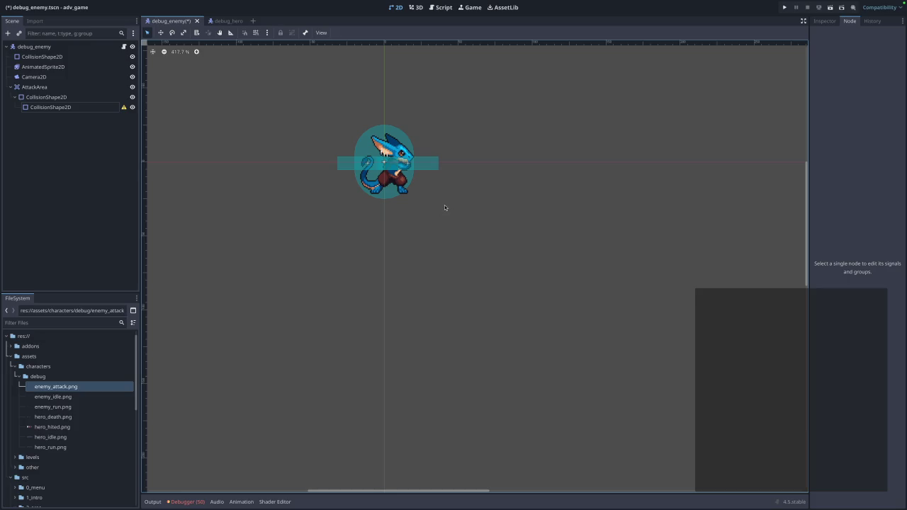
drag(53, 107, 37, 95)
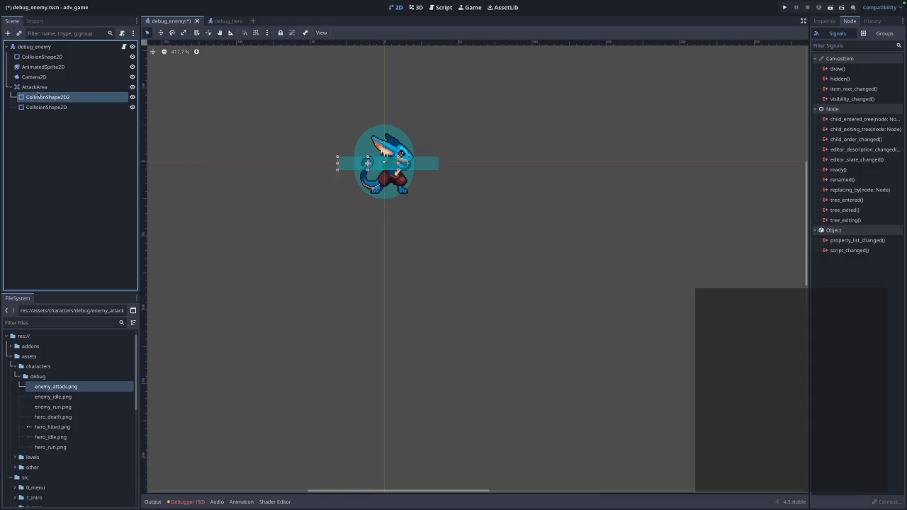
Rename the original attack collision shape to Right
click(56, 107)
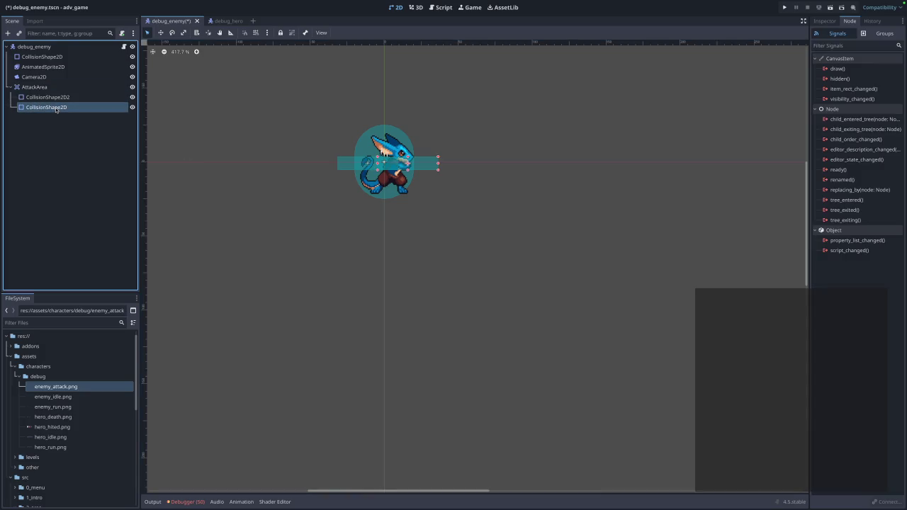
right_click(56, 108)
click(93, 216)
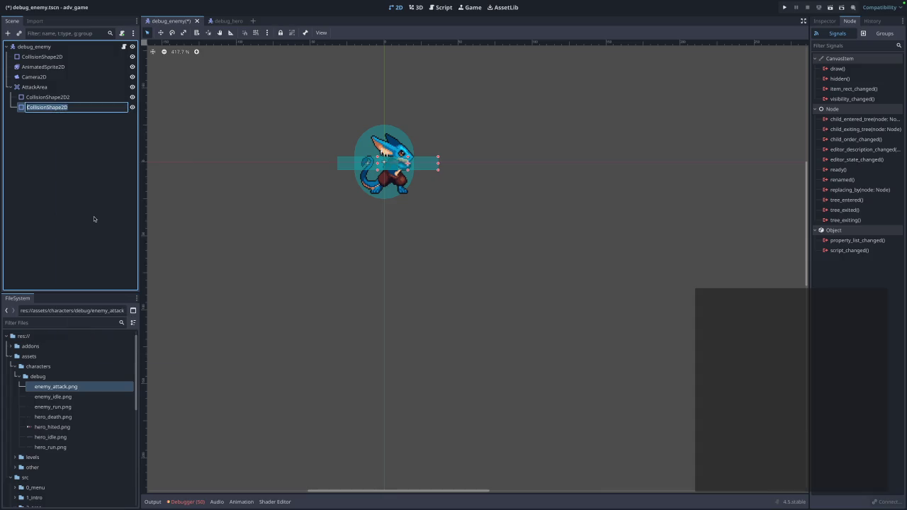
text(Kunpe)
key(Return)
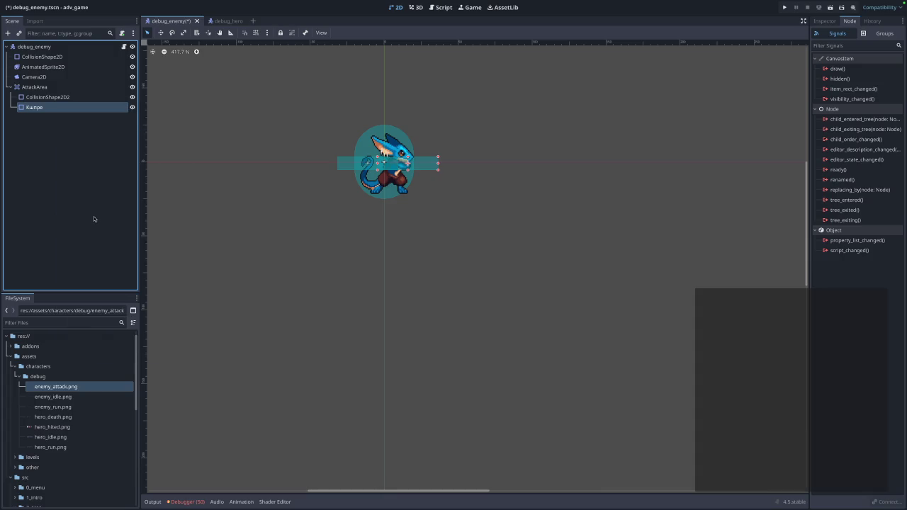
right_click(57, 110)
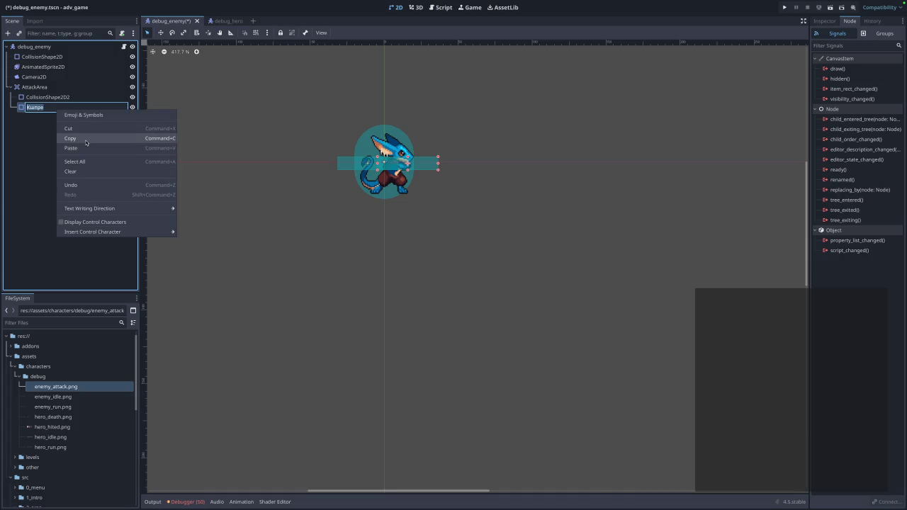
click(32, 155)
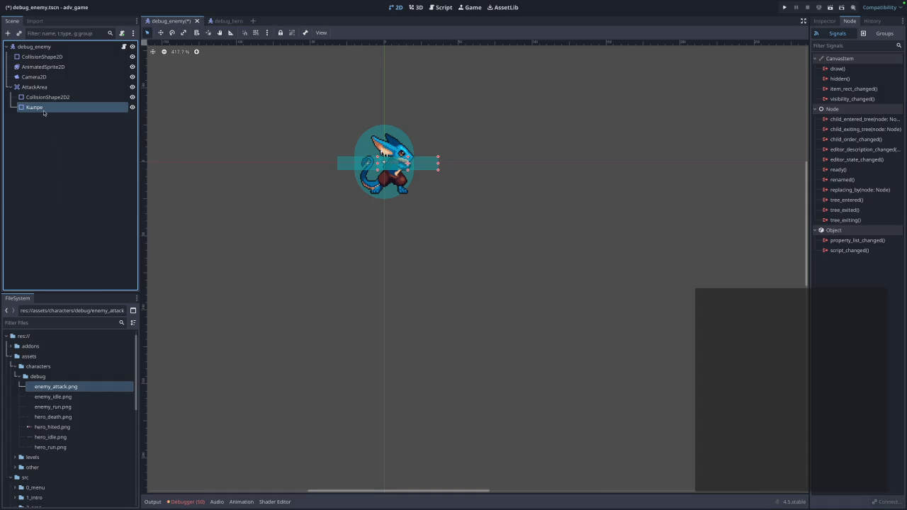
right_click(44, 109)
click(65, 174)
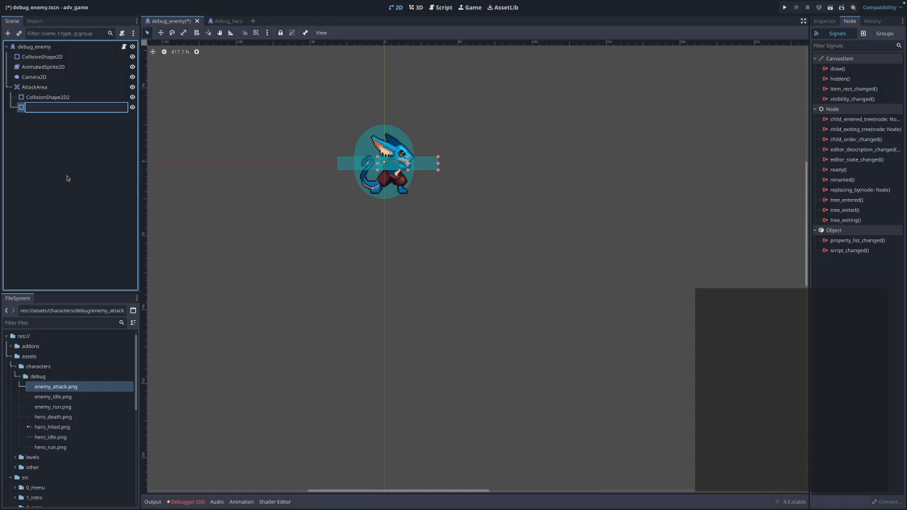
text(Right)
key(Return)
Rename the other collision shape to Left and save the enemy scene
right_click(96, 99)
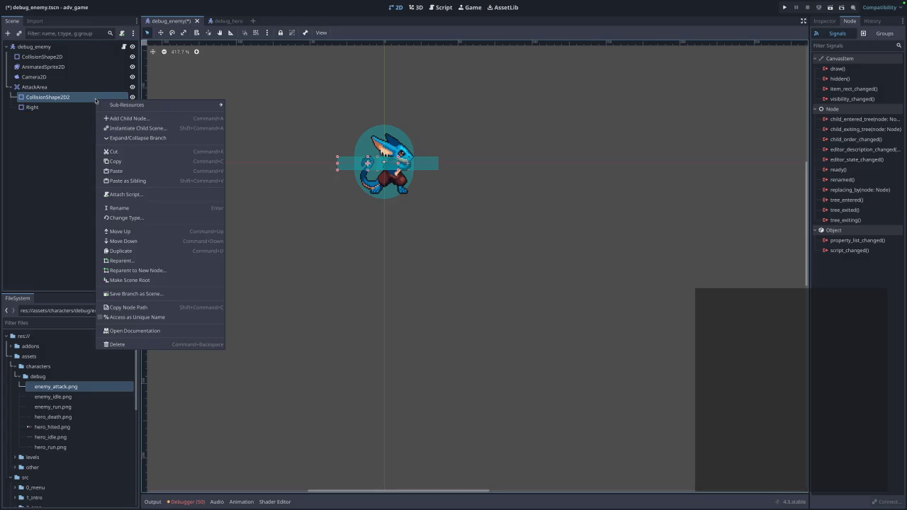
click(126, 208)
text(Left)
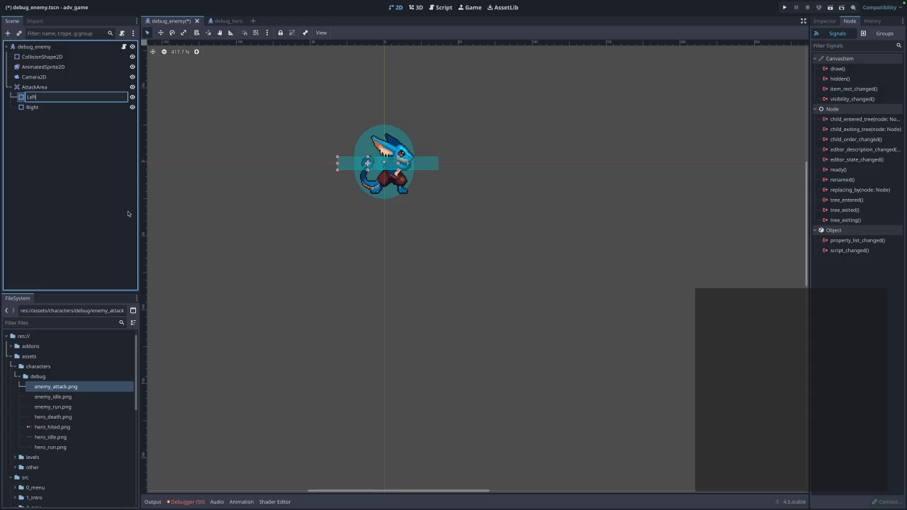
key(Return)
key(ctrl+s)
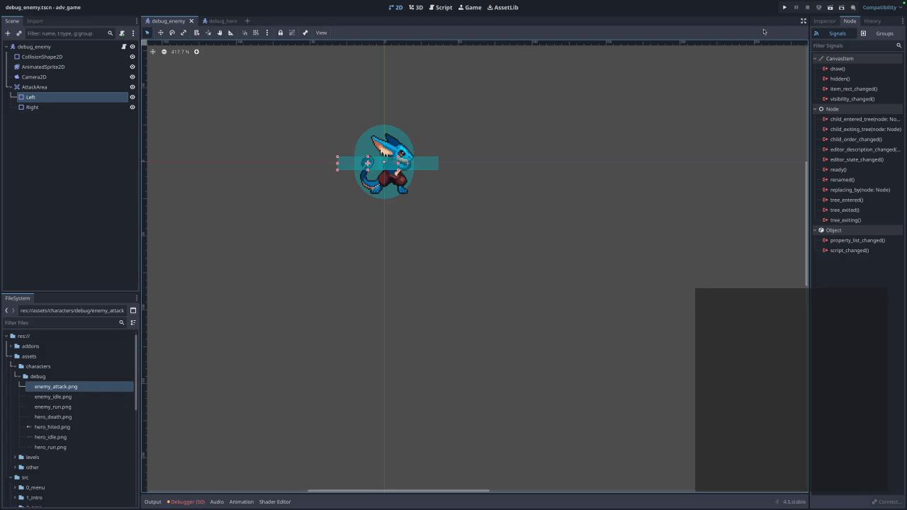
Play the forest level, walking the hero right, left and right toward the enemy, then close the game
click(784, 7)
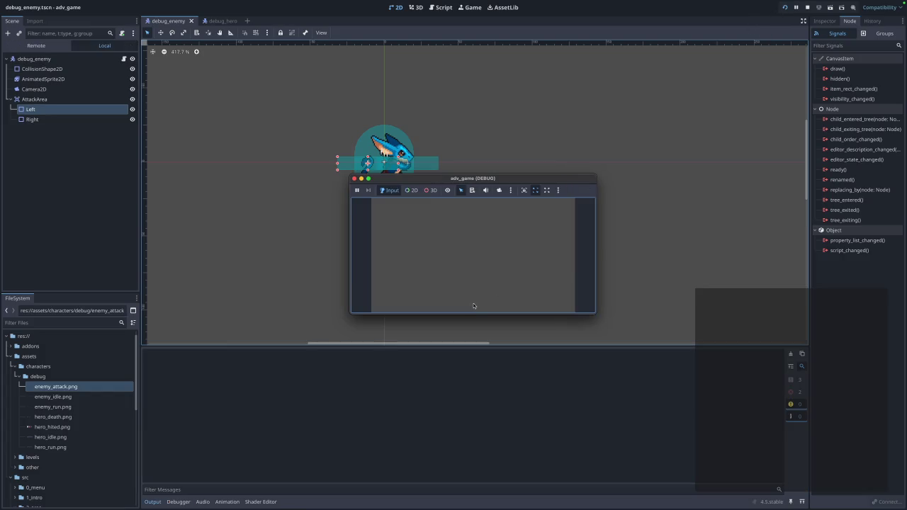
click(479, 224)
key(Right)
key(Left)
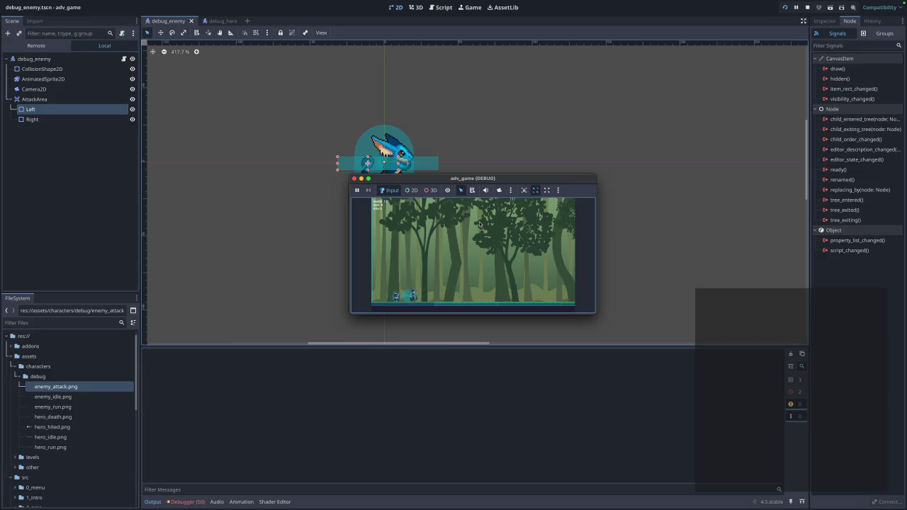
key(Right)
click(354, 178)
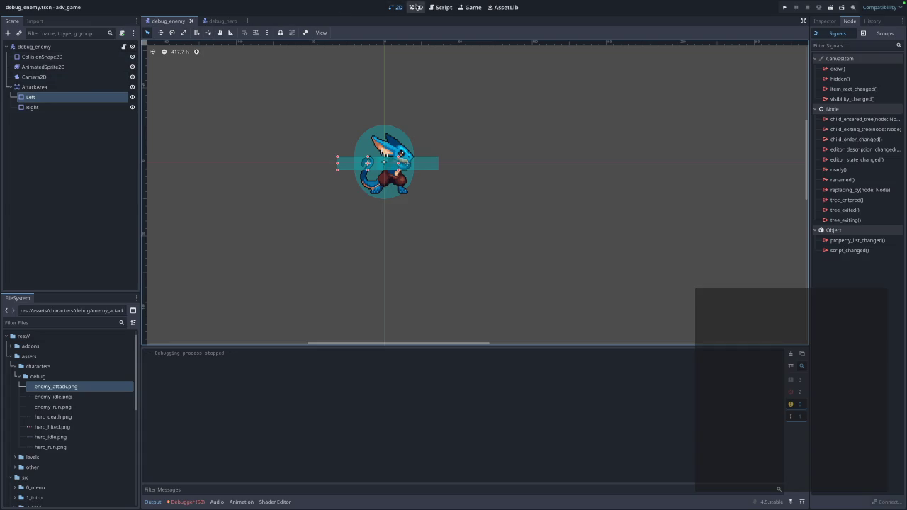
click(442, 9)
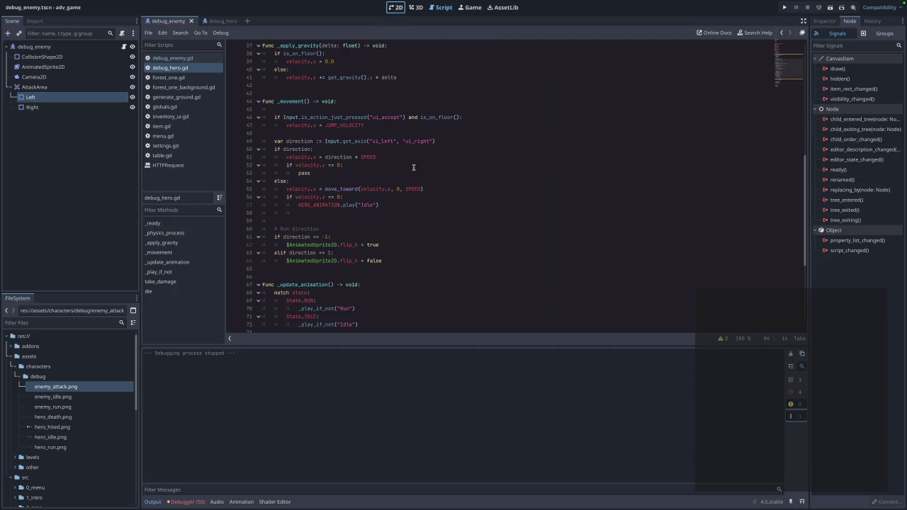
In the 2D view, stretch the Left box leftward and the Right box rightward
click(396, 8)
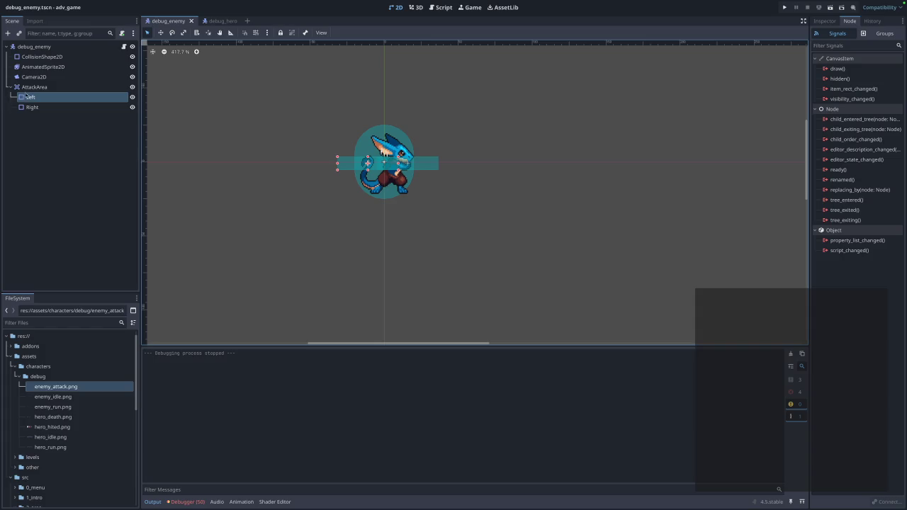
mouse_move(338, 162)
mouse_down()
mouse_move(262, 167)
mouse_move(273, 167)
mouse_up()
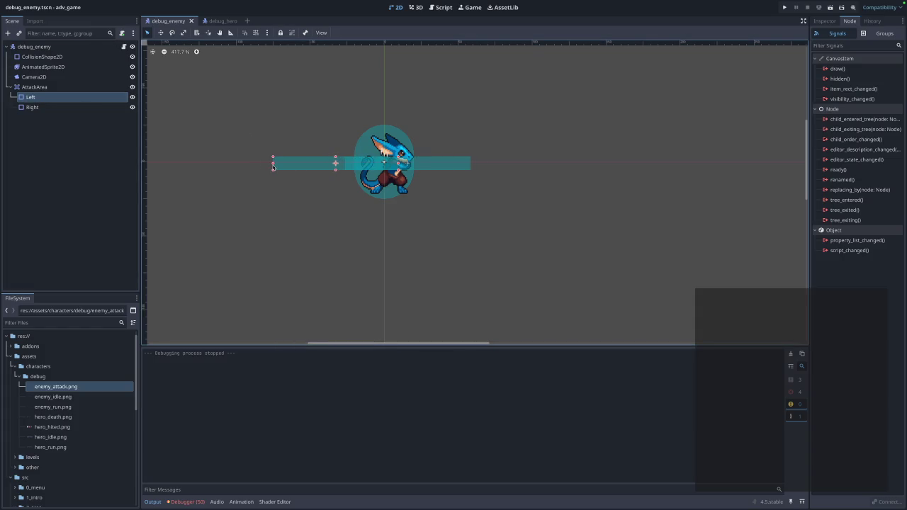
click(71, 107)
mouse_move(470, 164)
mouse_down()
mouse_move(543, 165)
mouse_move(321, 172)
mouse_move(372, 176)
mouse_up()
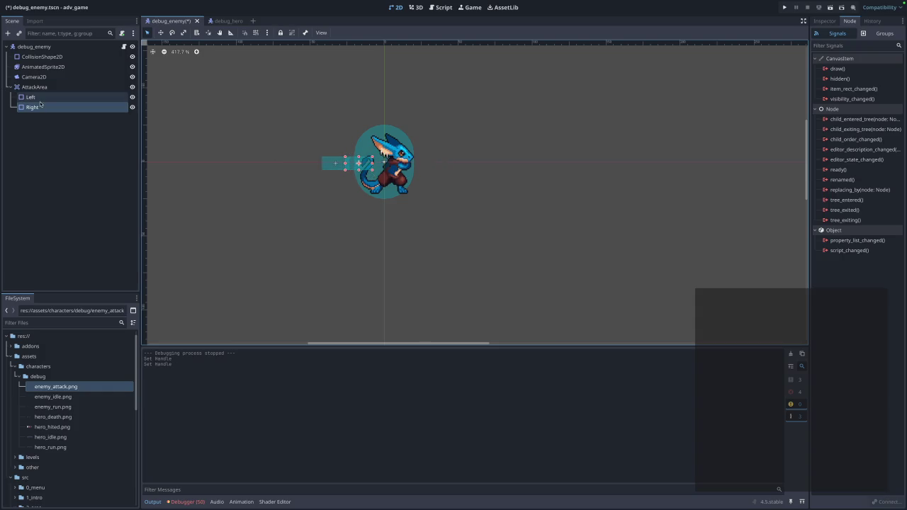
Adjust the boxes so Left sits at (-46, 1) and Right at (9, 1), further extending Right
click(31, 97)
drag(329, 157, 279, 157)
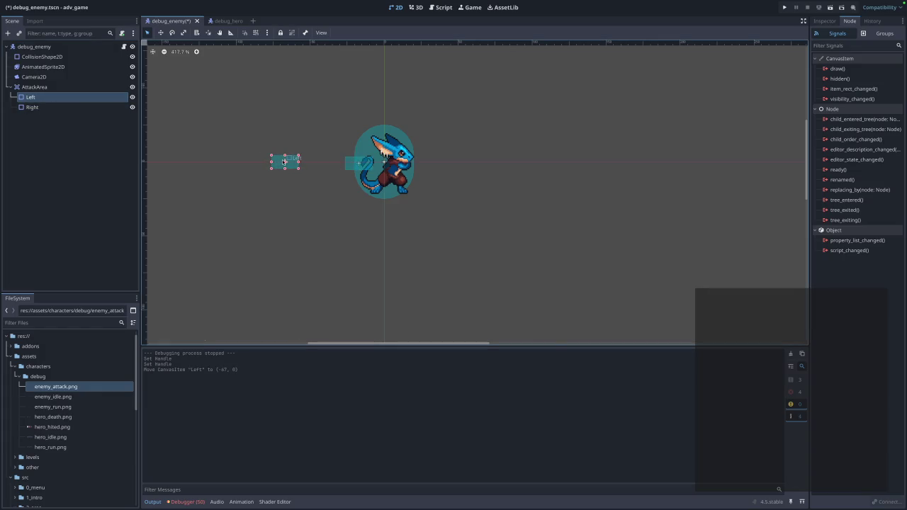
drag(362, 168, 519, 165)
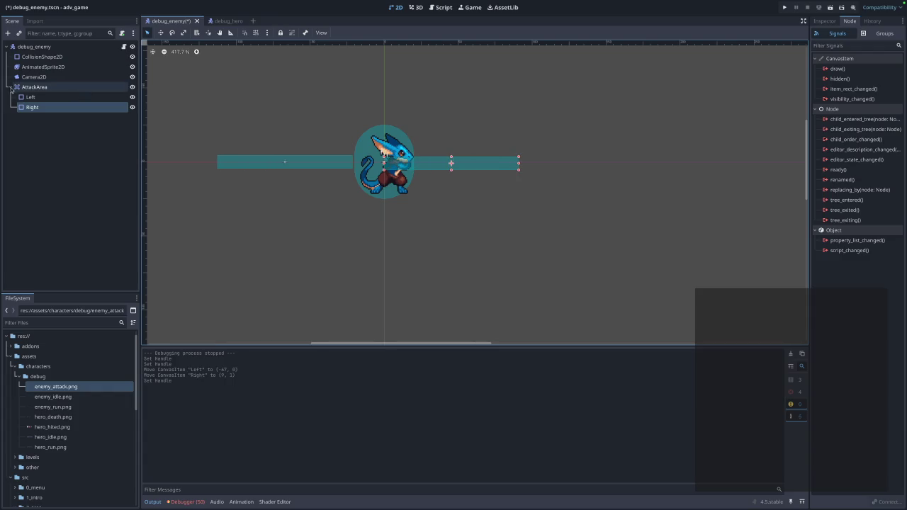
click(31, 100)
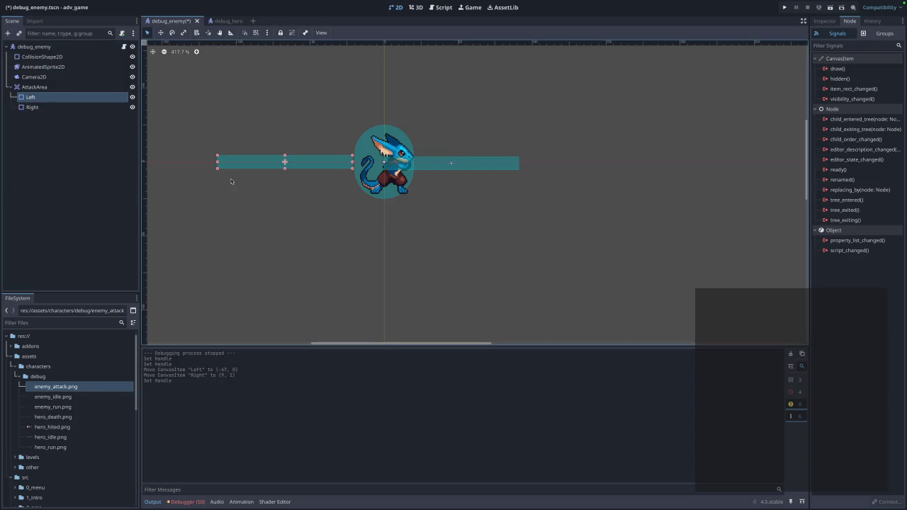
drag(283, 168, 313, 169)
click(299, 241)
Save and run the game from its main menu with the wider attack boxes, then close it
click(785, 7)
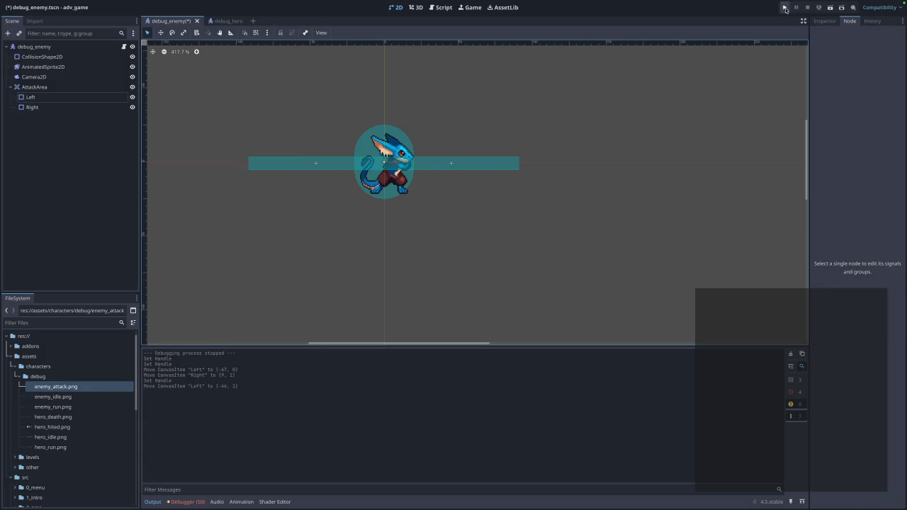
click(452, 221)
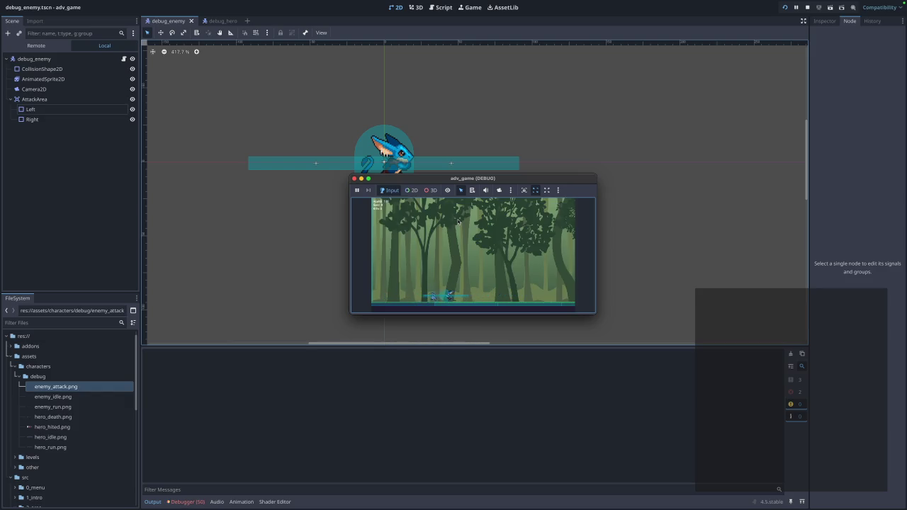
click(354, 179)
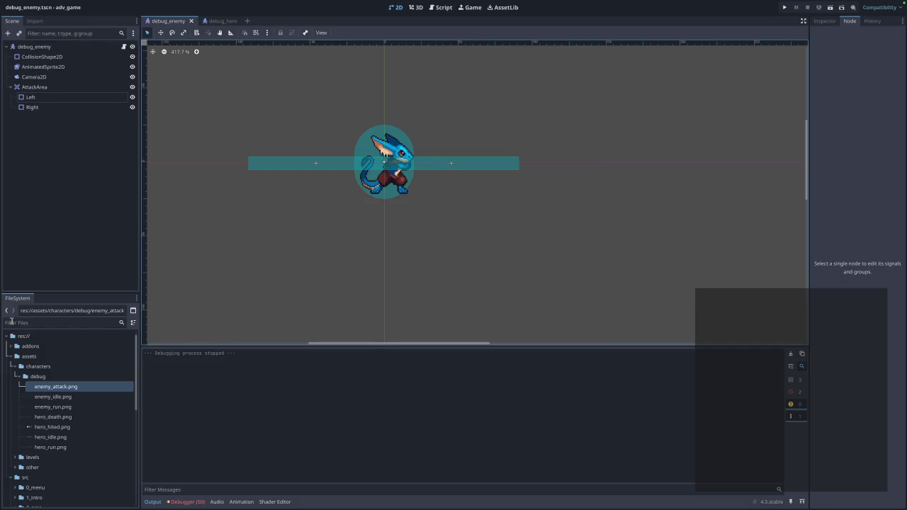
click(443, 8)
In debug_enemy.gd, add print("AttackArea ready:", attack_area) below the signal connect line and save
scroll(289, 190, up, 3)
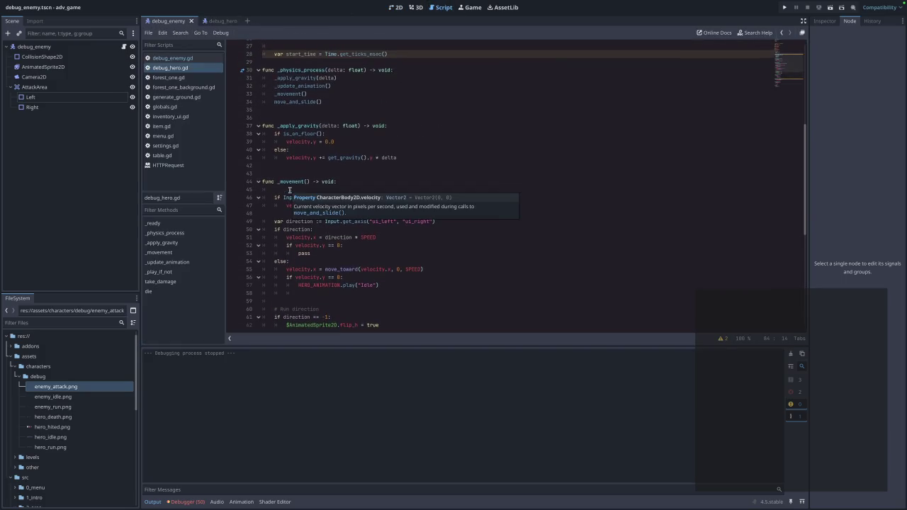
scroll(289, 190, up, 2)
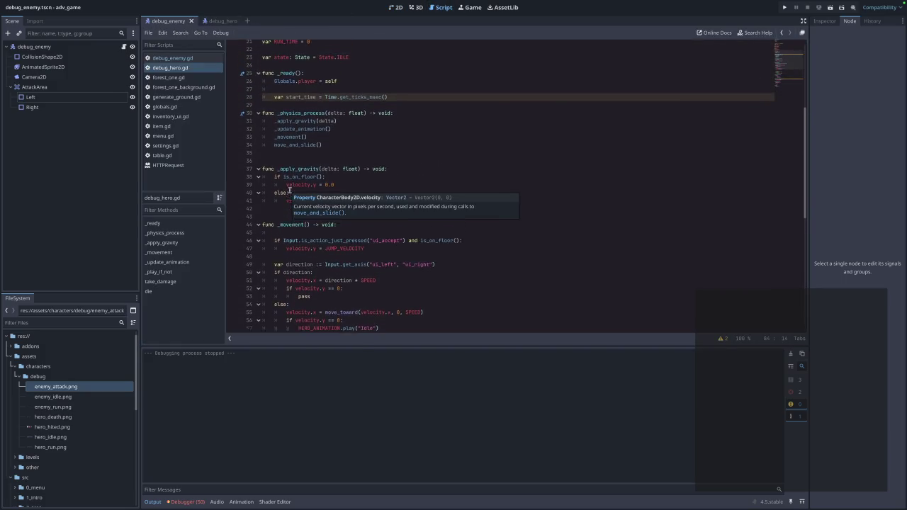
click(173, 57)
scroll(321, 219, down, 6)
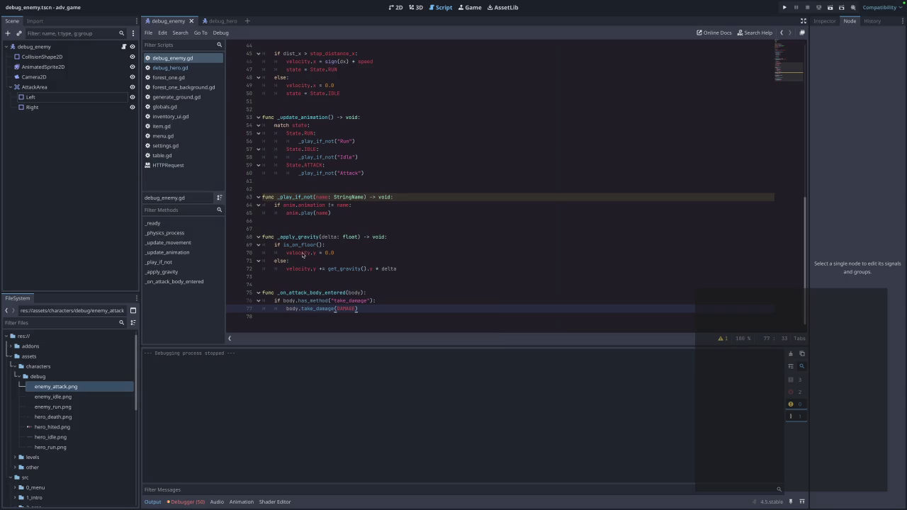
scroll(342, 259, up, 10)
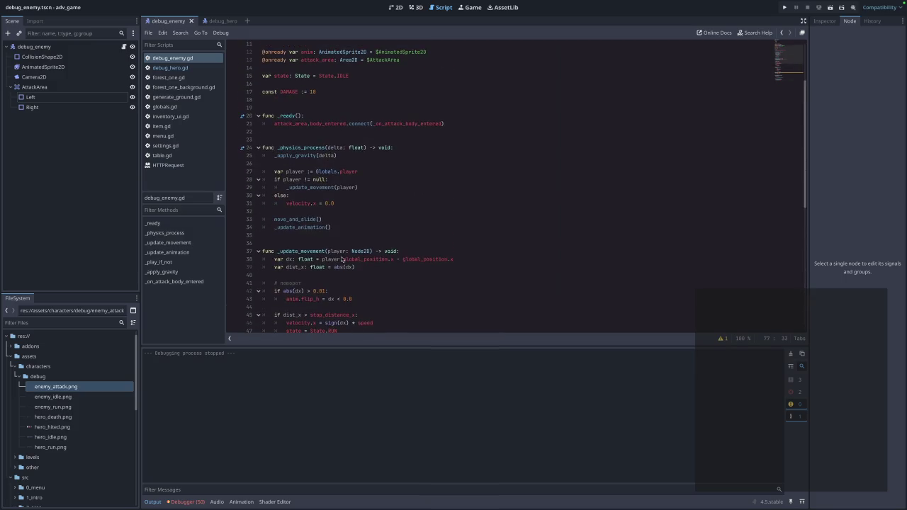
click(454, 183)
scroll(454, 182, up, 1)
key(Return)
text(print("AttackArea ready:", attack_area))
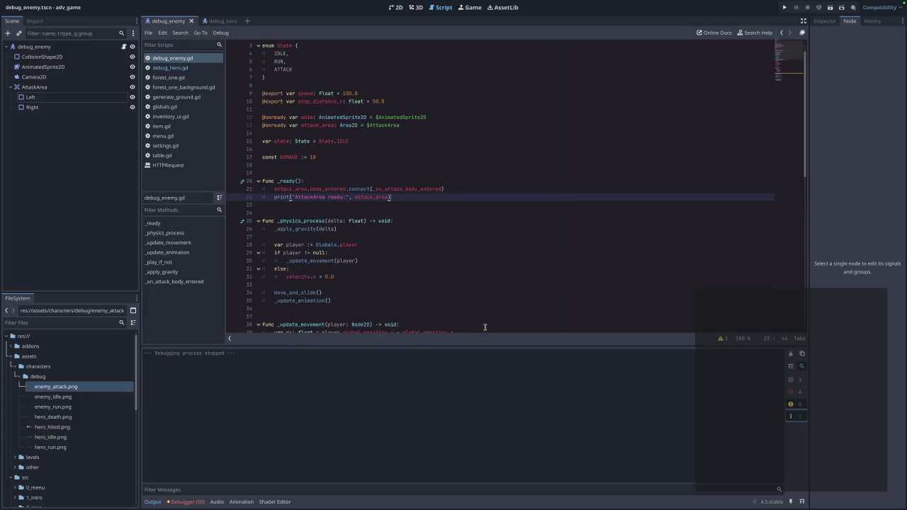
click(467, 185)
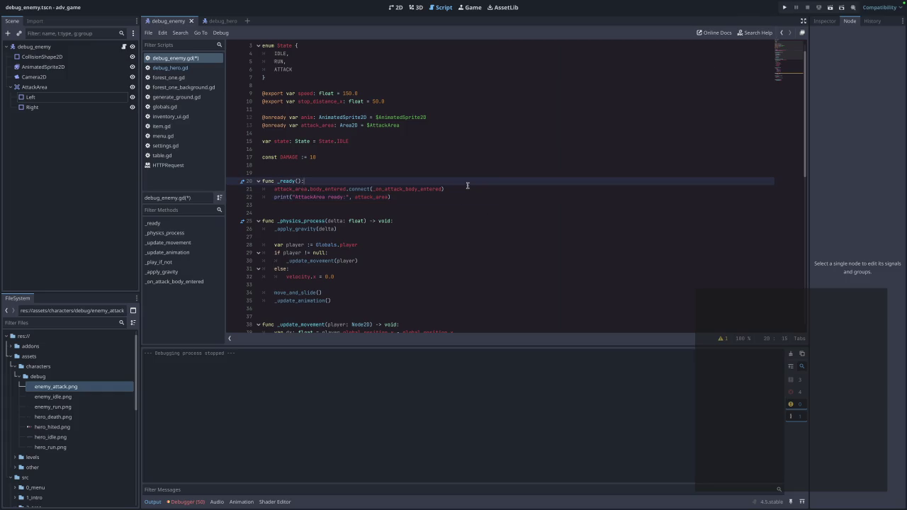
key(ctrl+s)
click(784, 8)
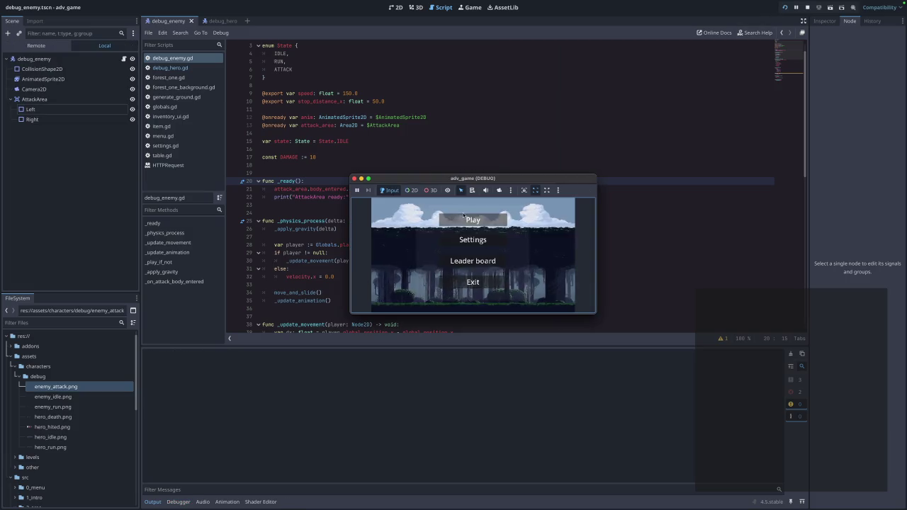
Start playing from the game menu, then close the game window
click(464, 221)
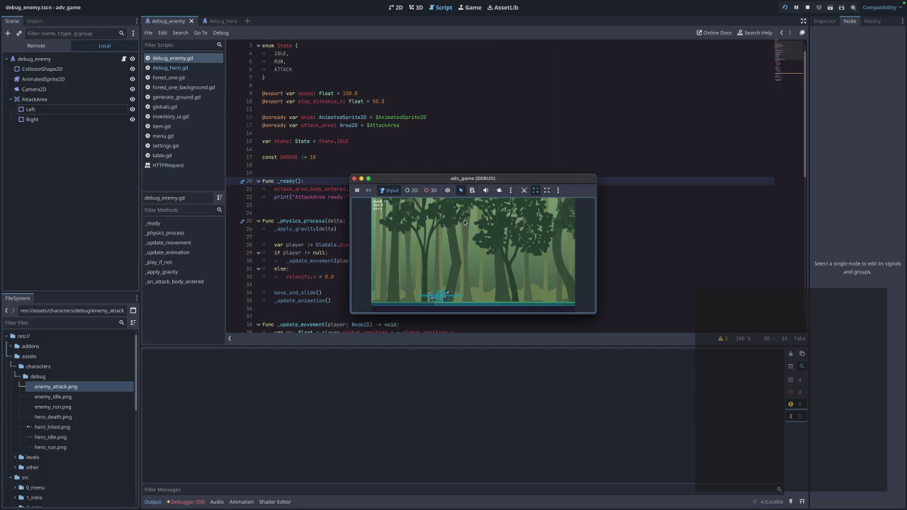
click(354, 178)
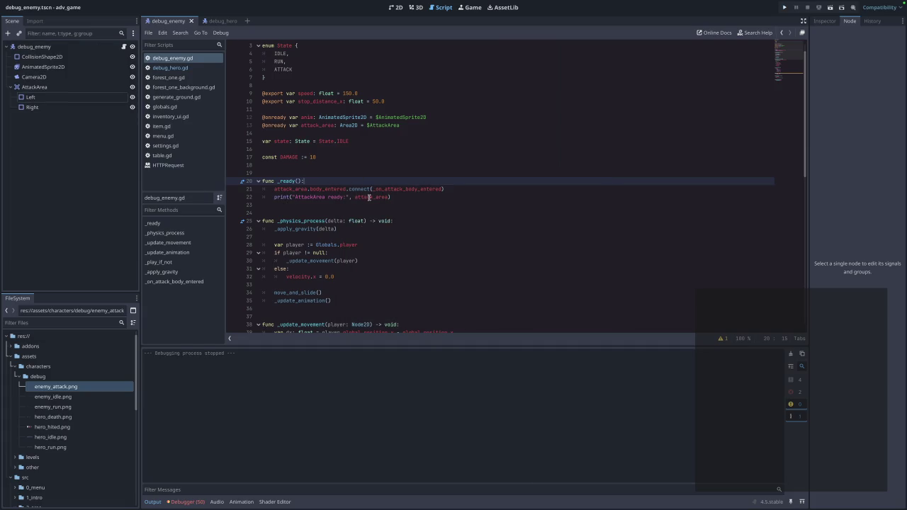
mouse_move(368, 197)
Replace the $AttackArea reference on line 13 with one dragged from the AttackArea node
drag(366, 126, 403, 125)
key(BackSpace)
drag(34, 86, 382, 125)
click(480, 164)
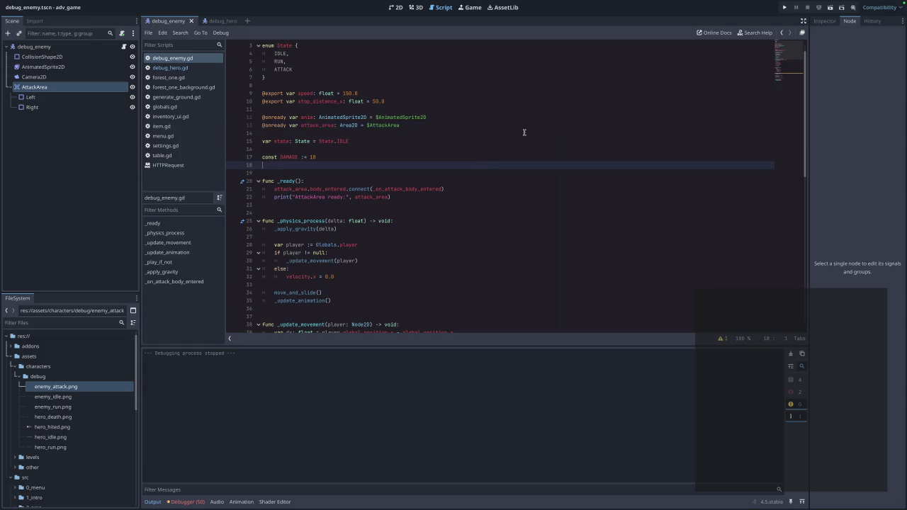
Run the game again from its menu, then stop it
click(784, 9)
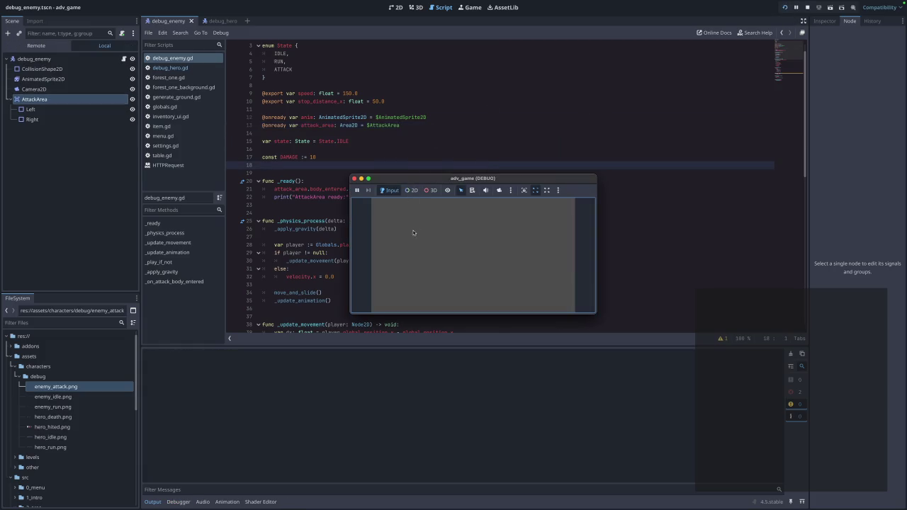
click(474, 221)
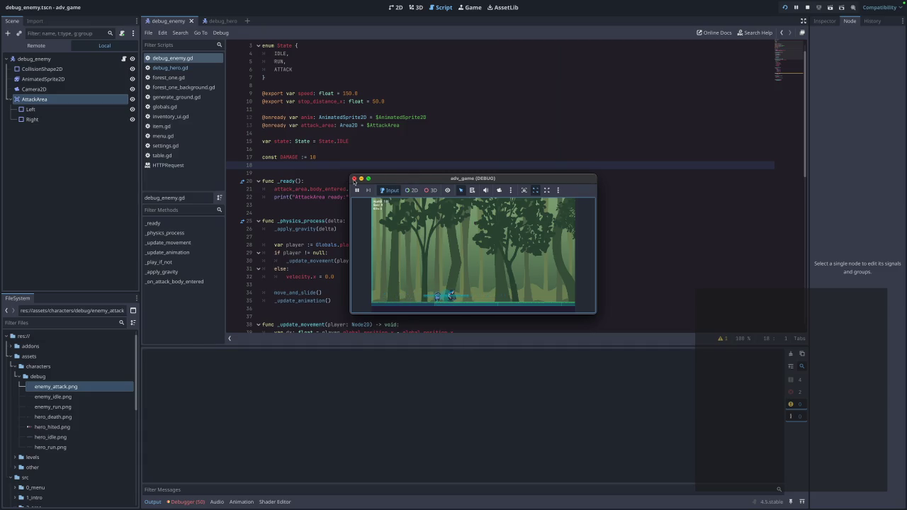
click(355, 179)
click(321, 182)
Add a print("BAS") line at the start of the enemy's _ready function
key(Return)
text(print)
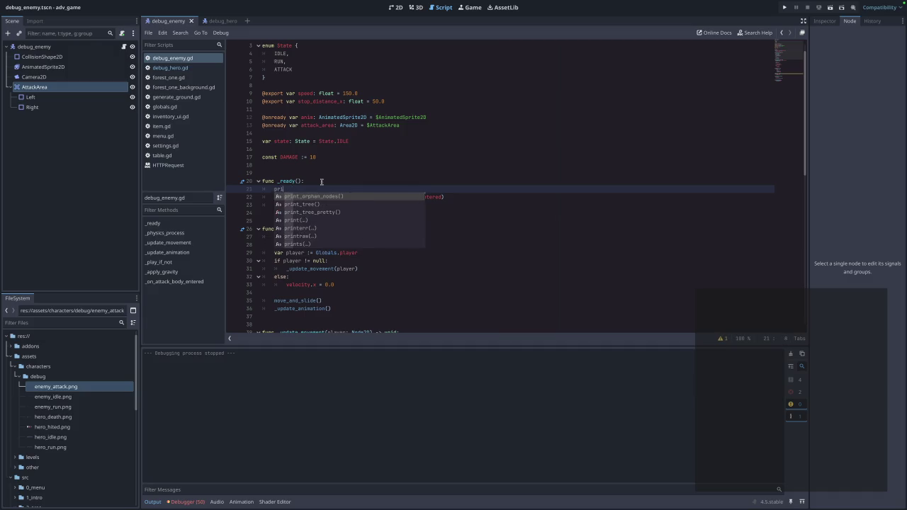
key(Return)
text("BAS")
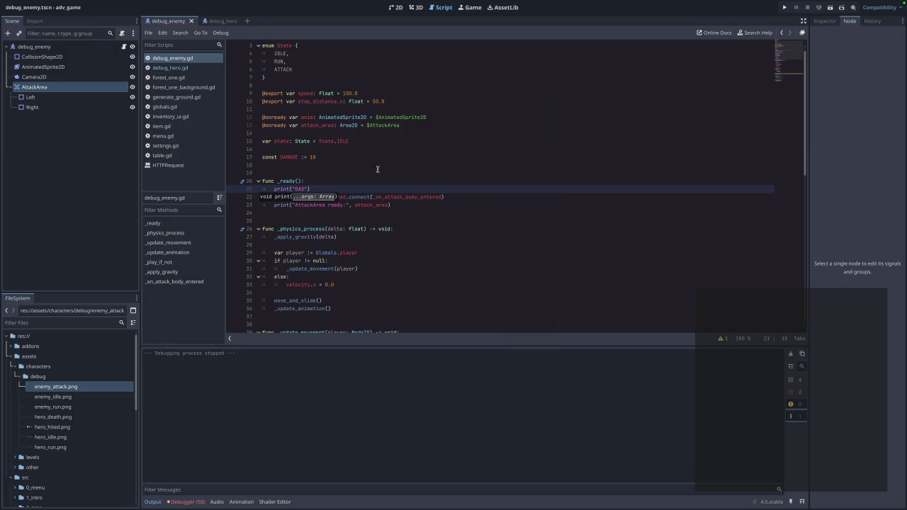
click(482, 228)
Run the game into the forest level and open the Debugger panel
click(784, 7)
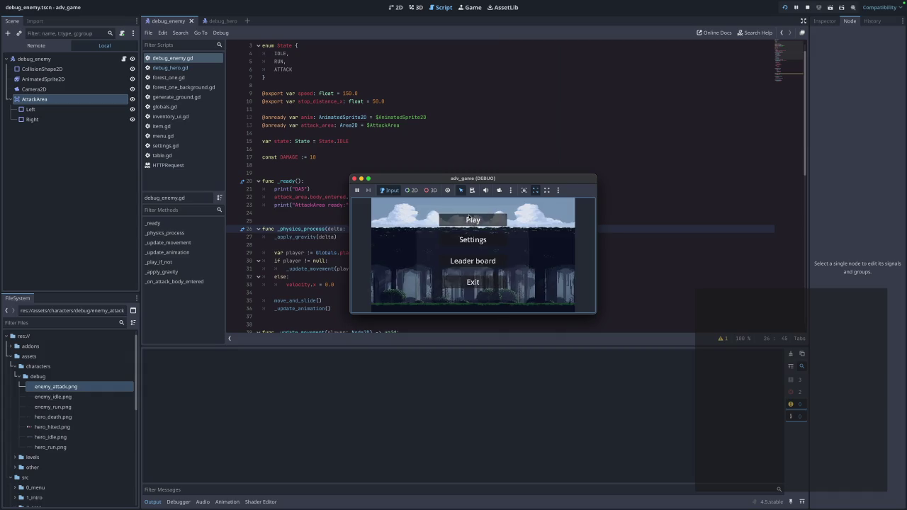
click(469, 218)
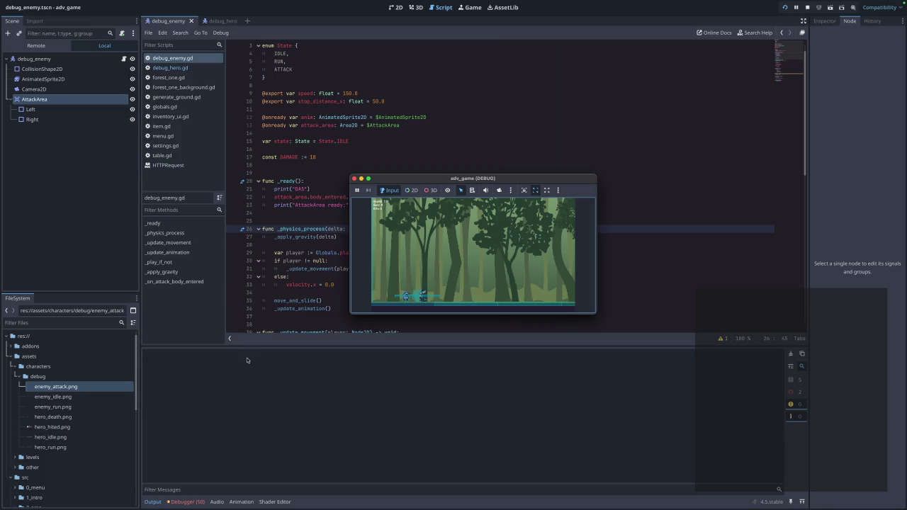
click(186, 502)
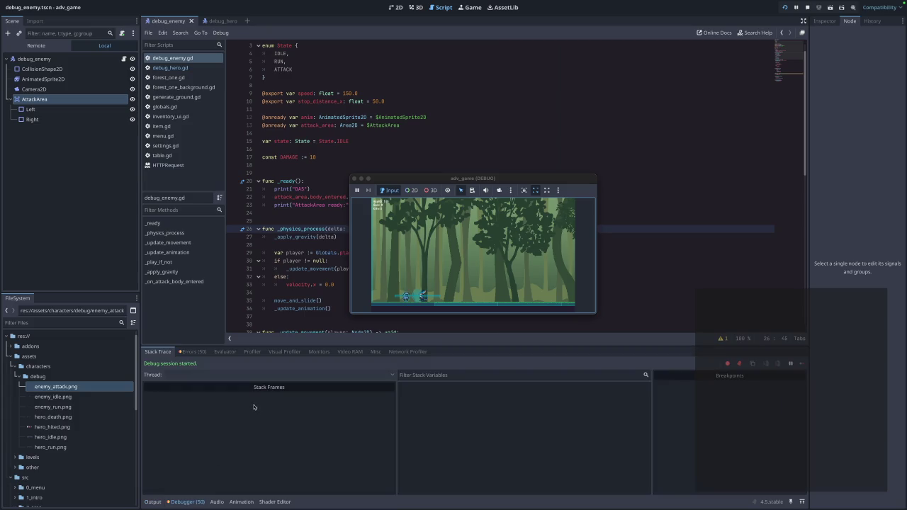
Review the Errors list (expanded and collapsed), then Evaluator, Profilers, Monitors, Video RAM, Misc and Network Profiler
click(202, 352)
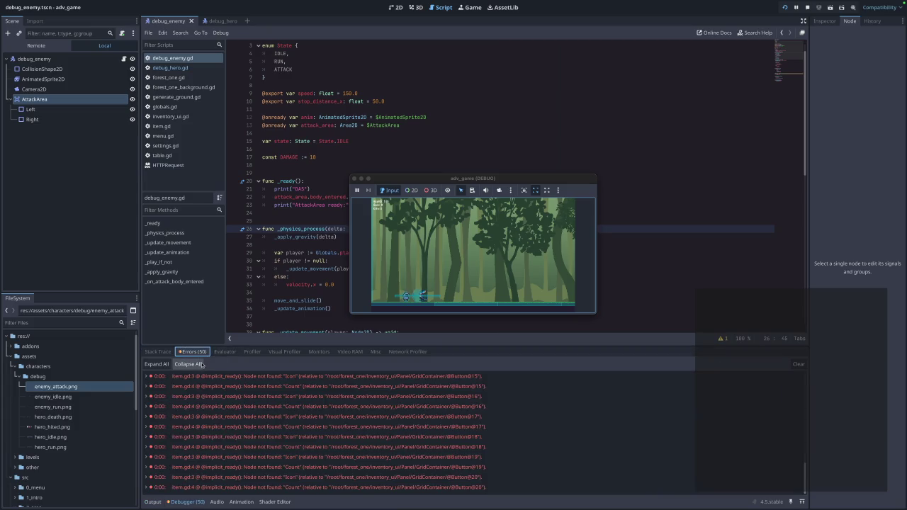
click(156, 364)
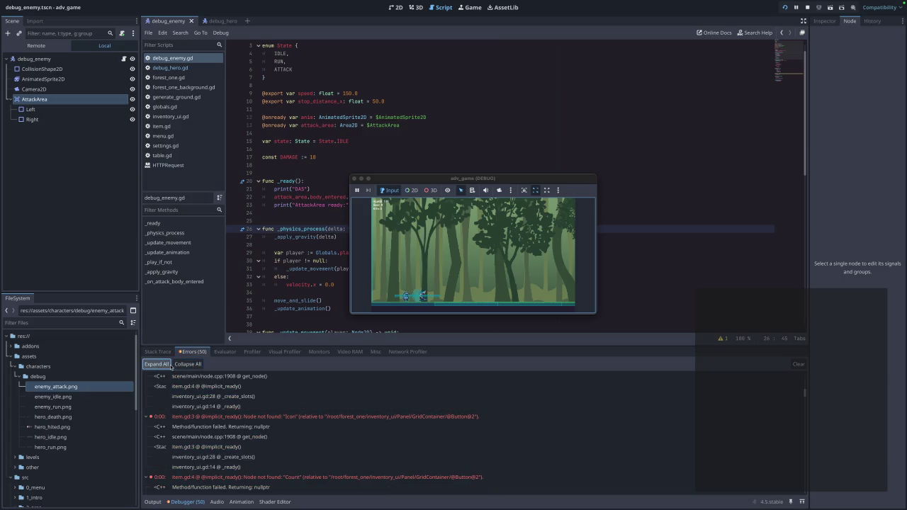
click(188, 364)
click(225, 351)
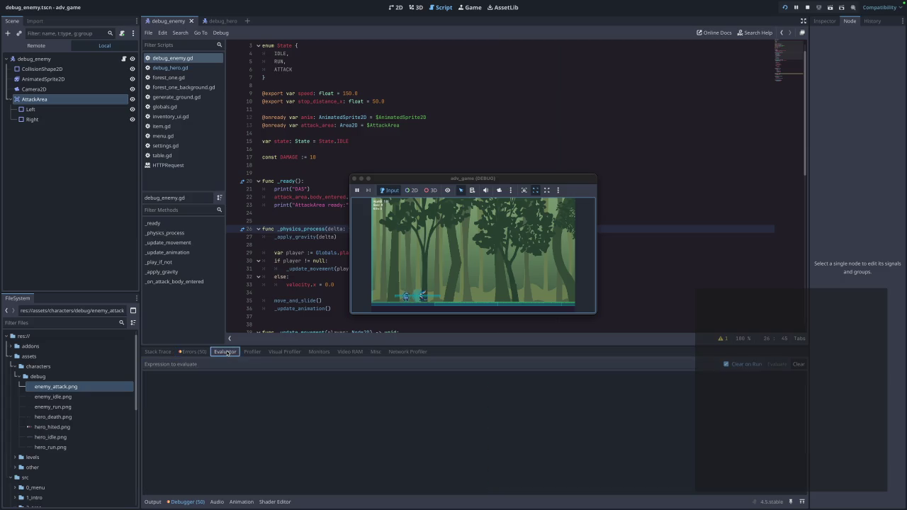
click(253, 352)
click(284, 352)
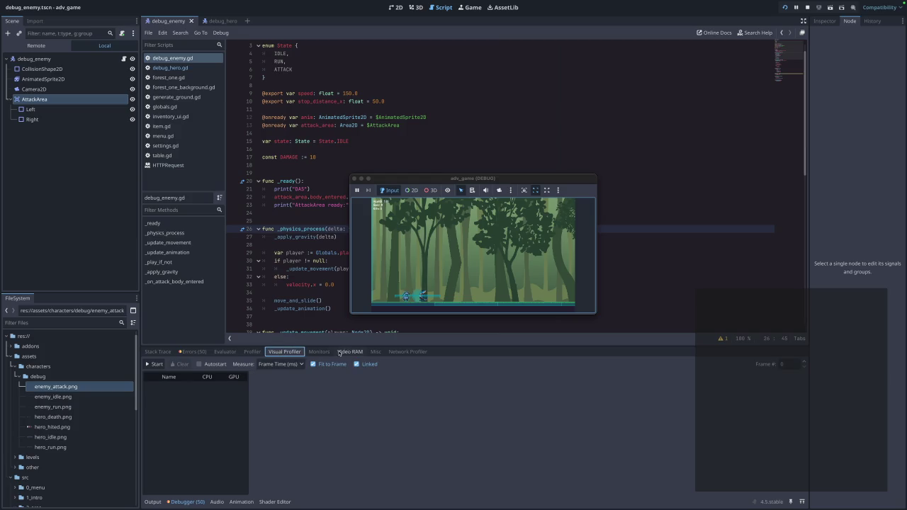
click(339, 353)
click(319, 352)
click(375, 351)
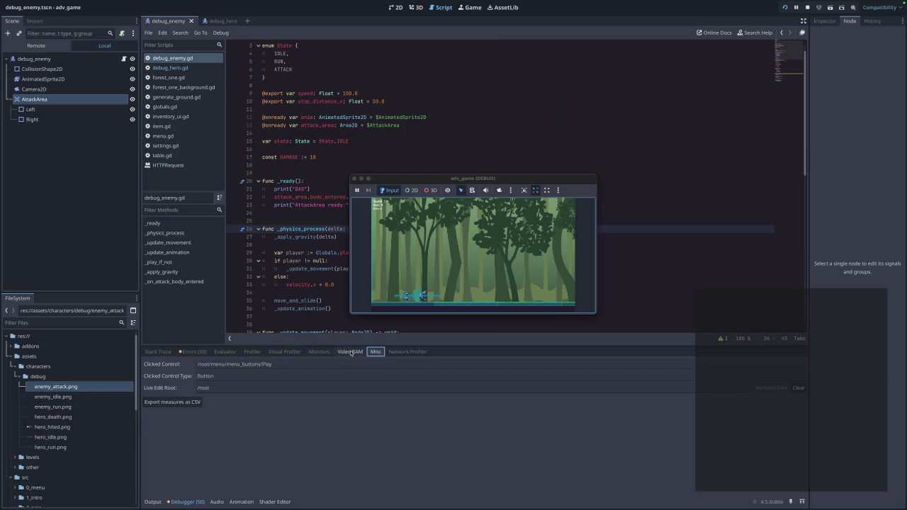
click(350, 351)
click(394, 352)
click(157, 352)
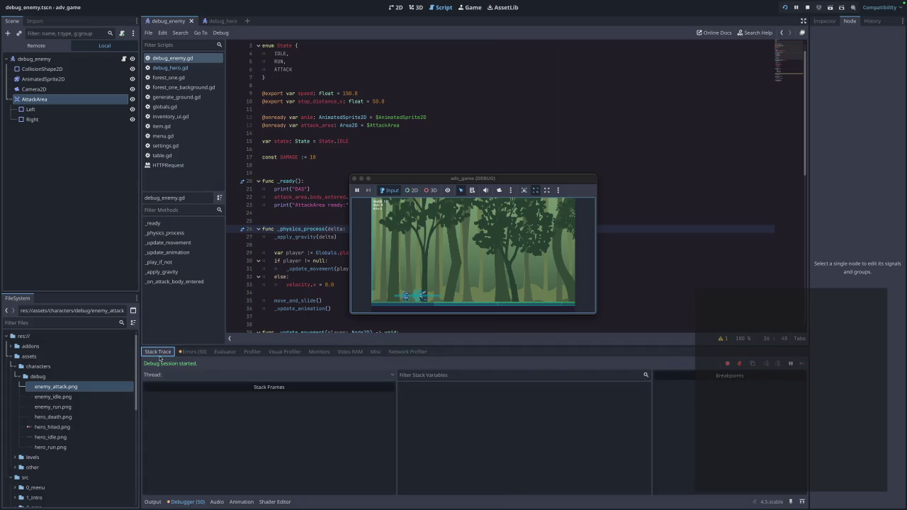
Switch to the Output log, scroll through its messages, and stop the running game
click(269, 502)
click(152, 502)
click(164, 489)
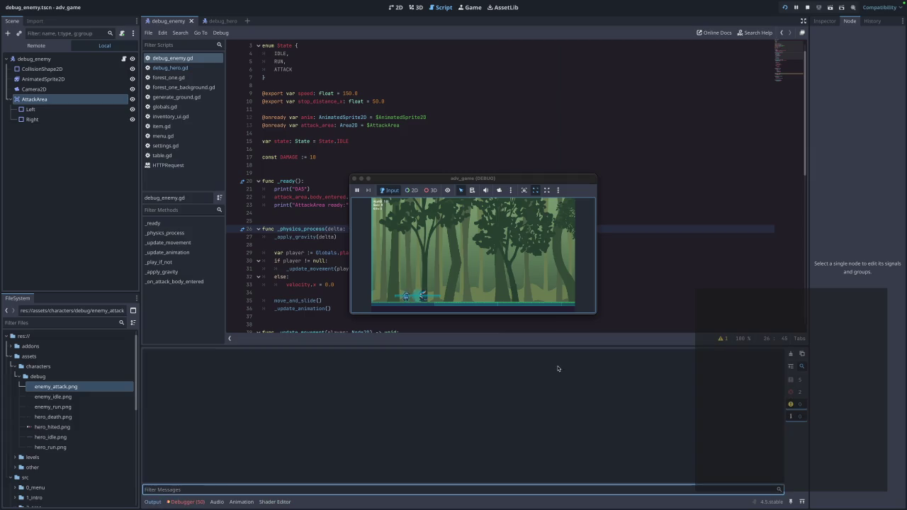
scroll(426, 138, down, 1)
click(356, 178)
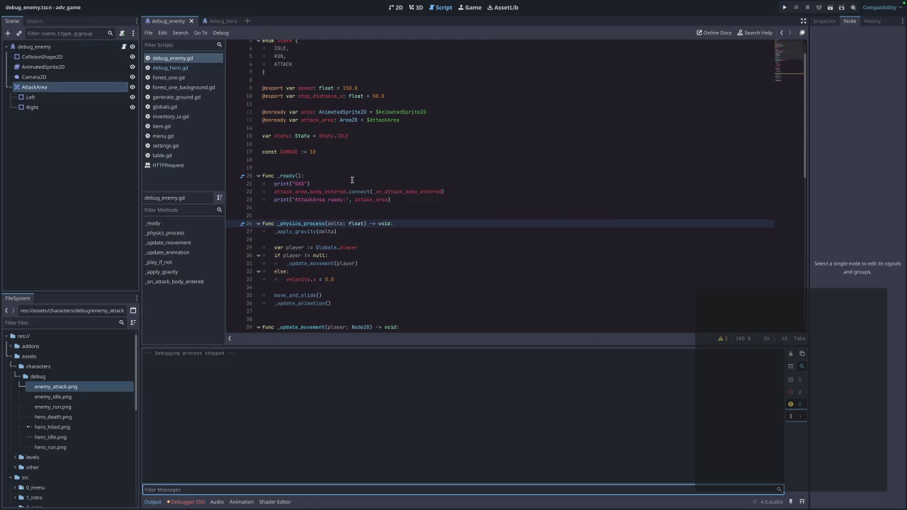
scroll(340, 180, up, 3)
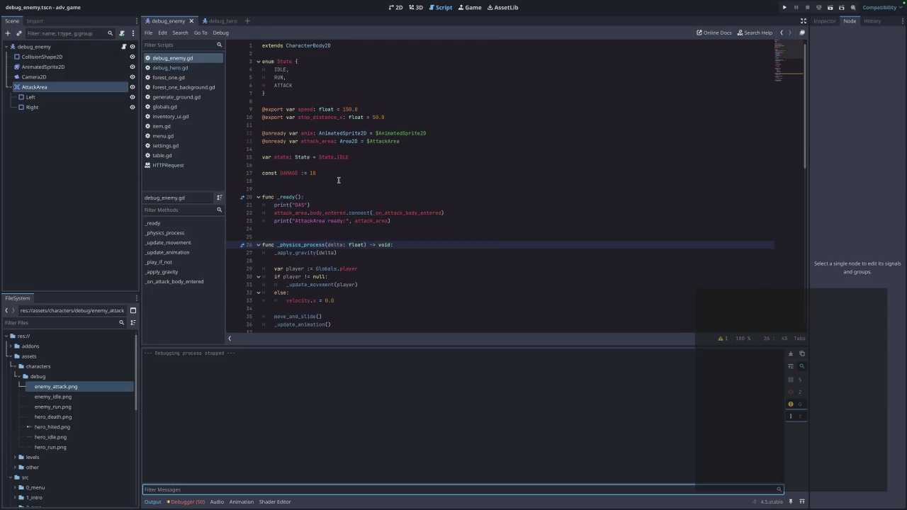
scroll(338, 180, down, 15)
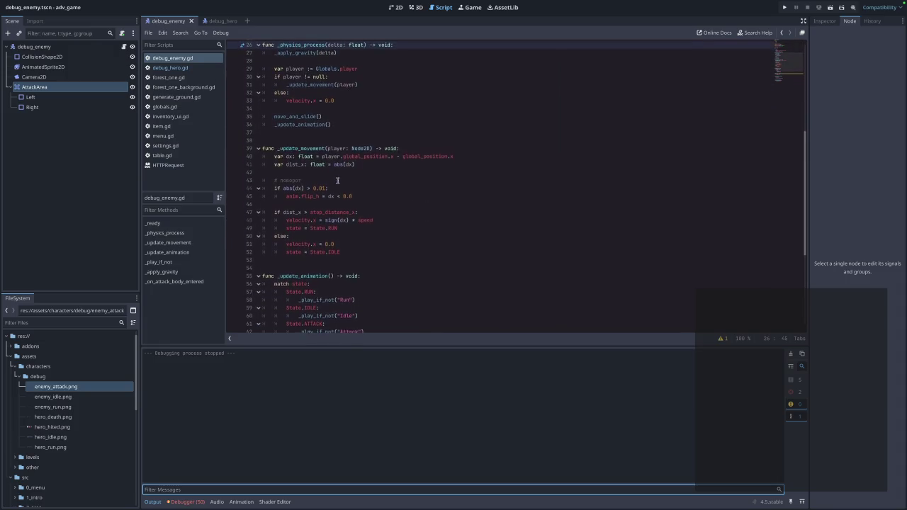
scroll(337, 181, up, 15)
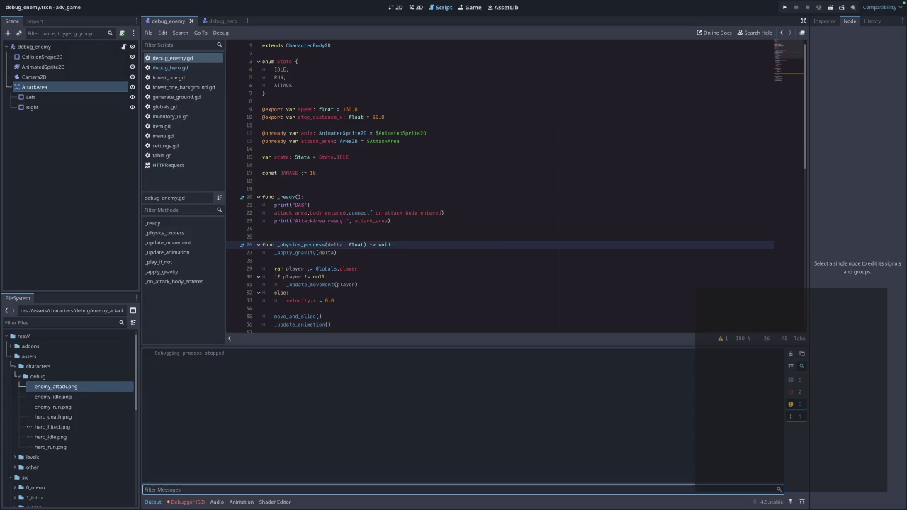
scroll(300, 89, down, 5)
scroll(319, 78, up, 5)
click(354, 46)
Add a print("Das") line directly under extends in the enemy script
key(Return)
text(@)
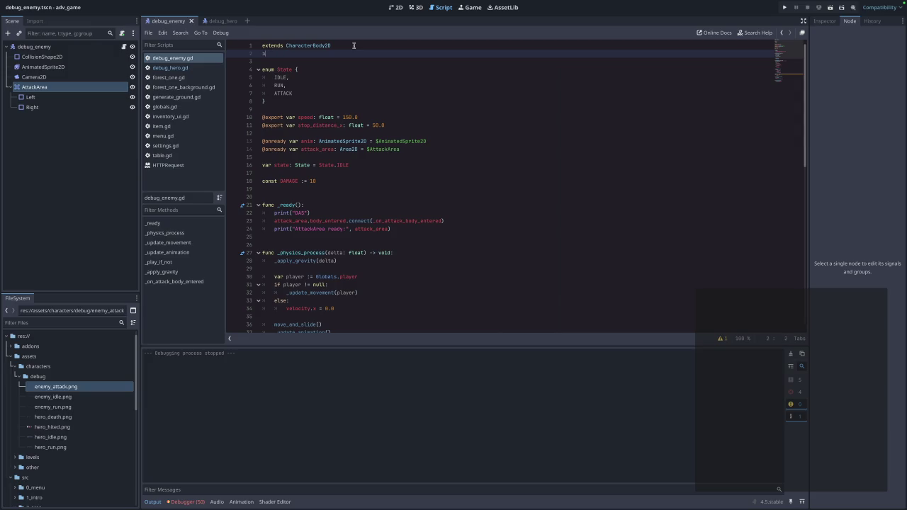
text(expprint()"Das")
click(584, 181)
click(413, 100)
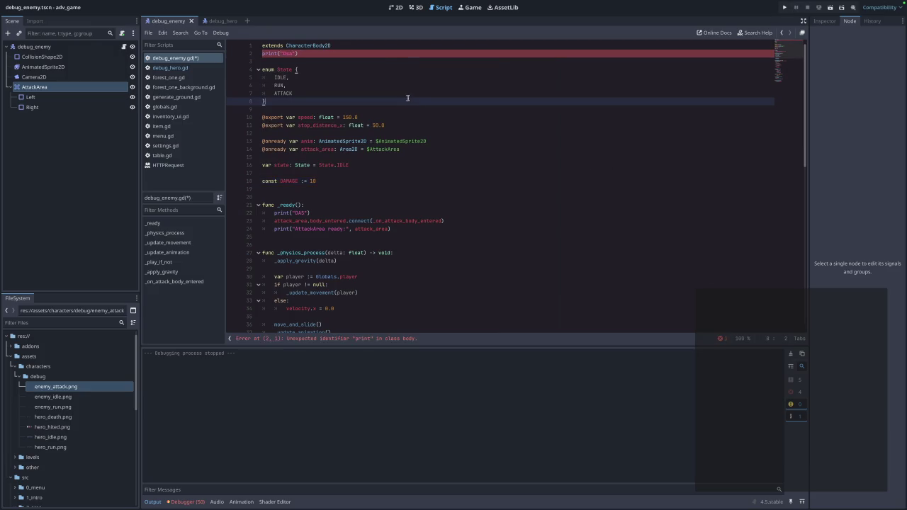
click(307, 61)
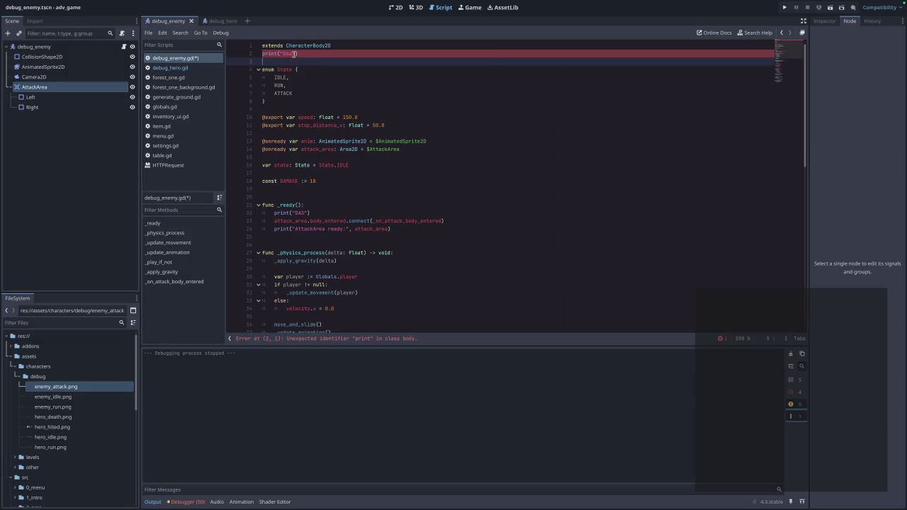
Delete the misplaced print("Das") line, save debug_enemy.gd, and relaunch the game
drag(312, 54, 251, 54)
key(BackSpace)
key(BackSpace)
key(Return)
key(ctrl+s)
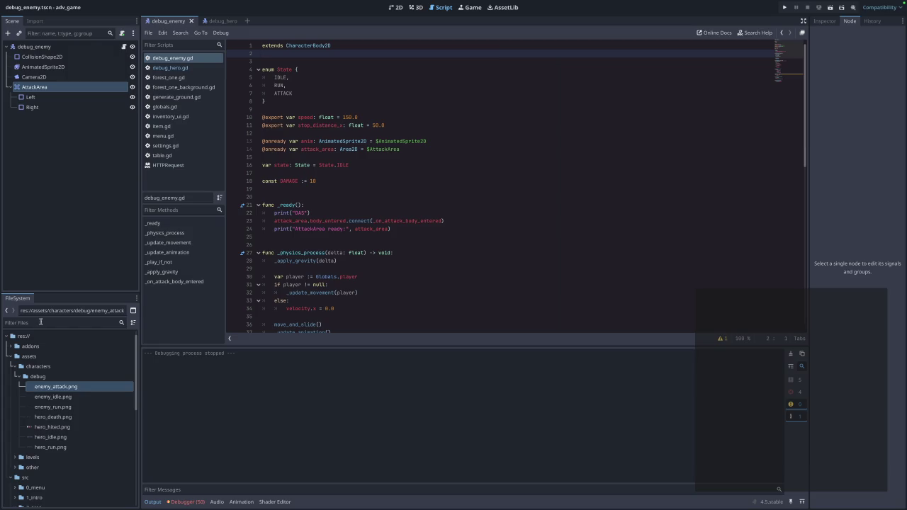
click(782, 8)
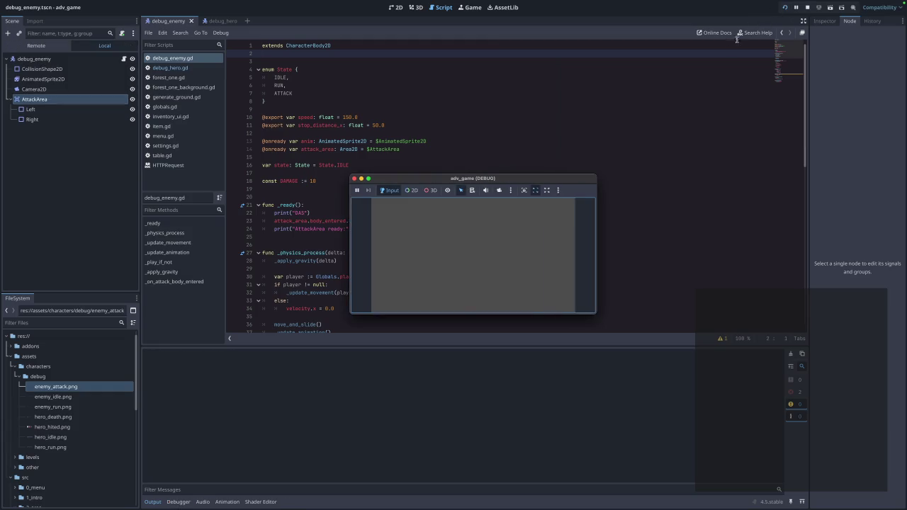
Start the forest level from the game's main menu Play option
key(Down)
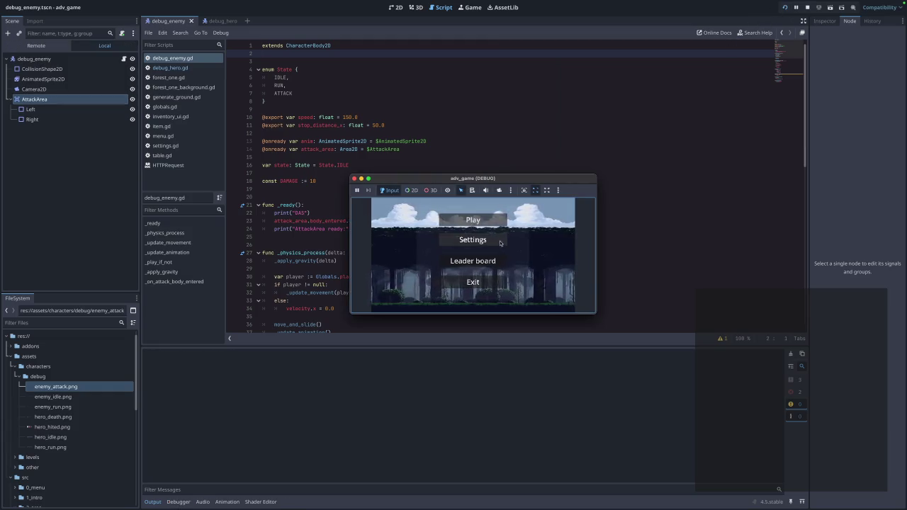
key(Up)
key(Return)
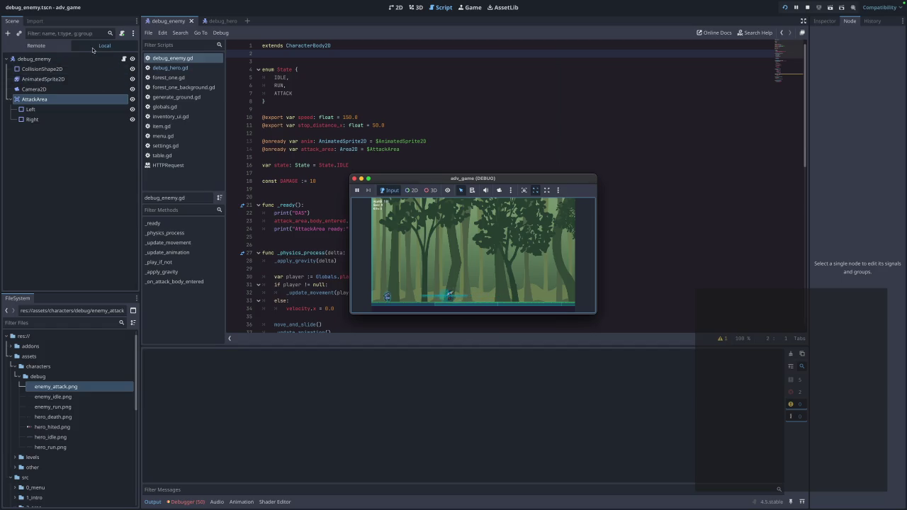
Inspect forest_one's debug_enemy and its AttackArea in the Remote scene tree, then stop the game
click(63, 48)
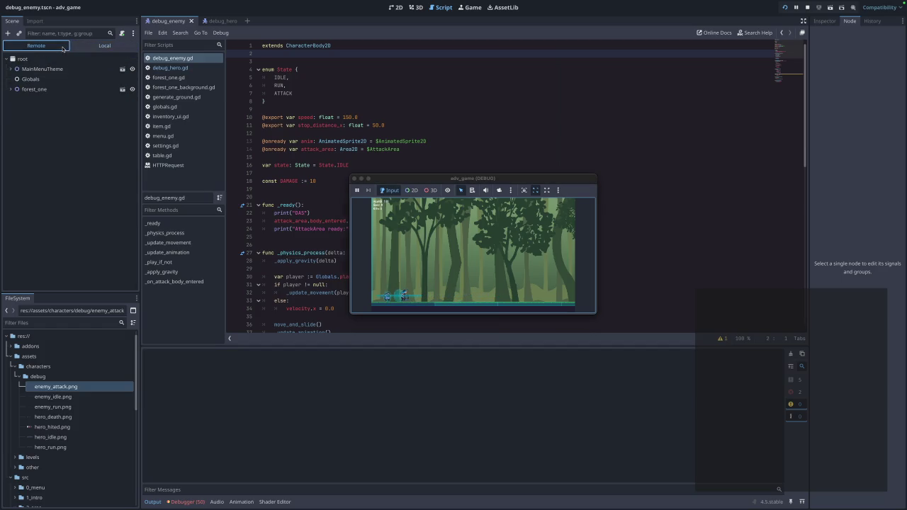
click(32, 89)
click(11, 89)
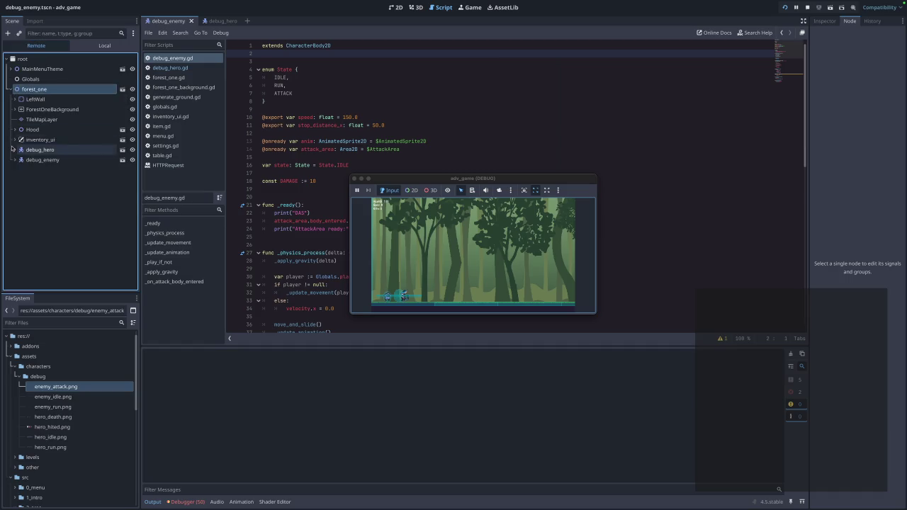
click(15, 160)
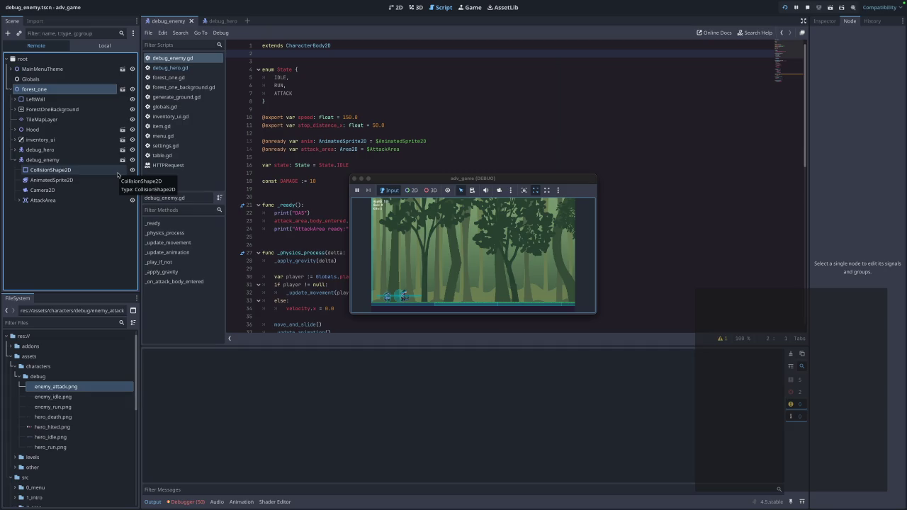
click(404, 296)
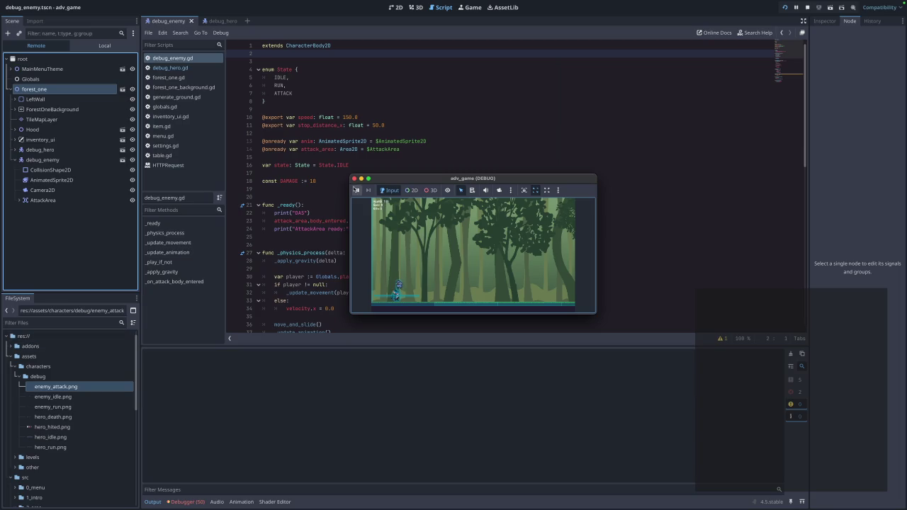
click(354, 179)
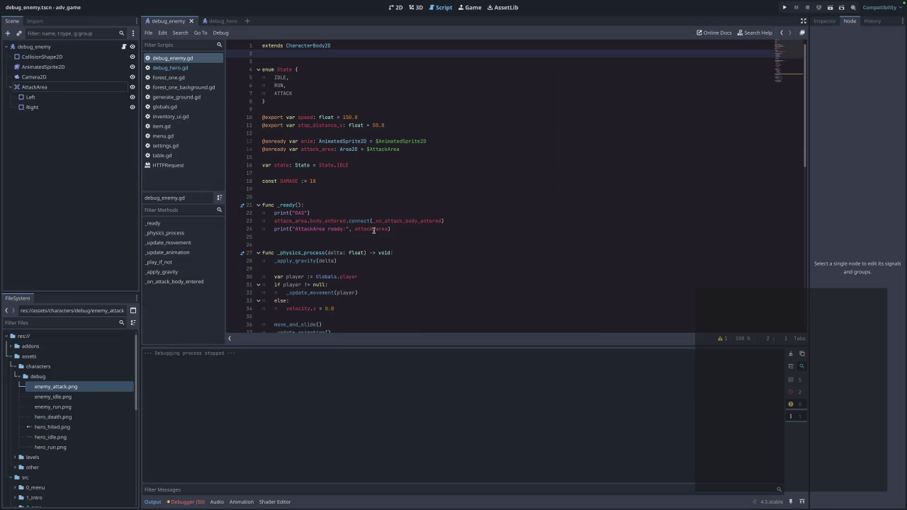
Delete the func _ready() block and its surrounding blank lines from debug_enemy.gd
drag(391, 228, 262, 213)
key(ctrl+c)
key(BackSpace)
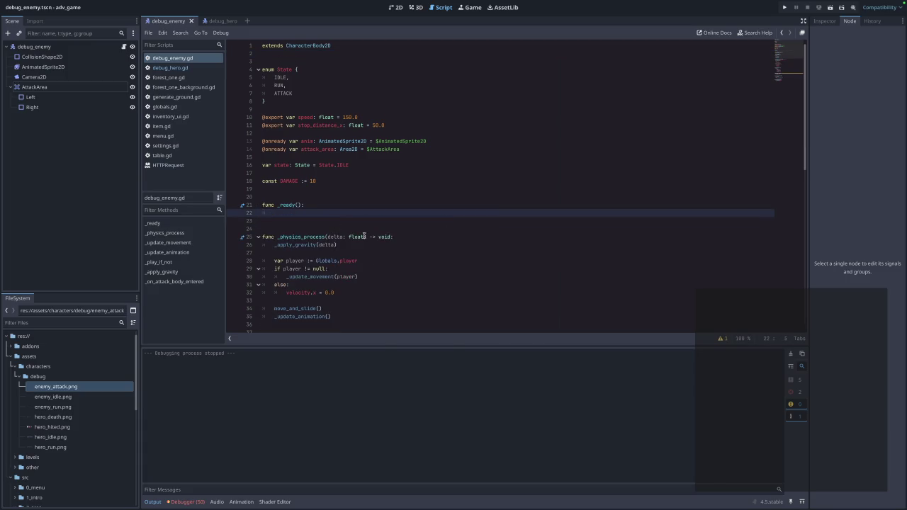
scroll(369, 237, down, 3)
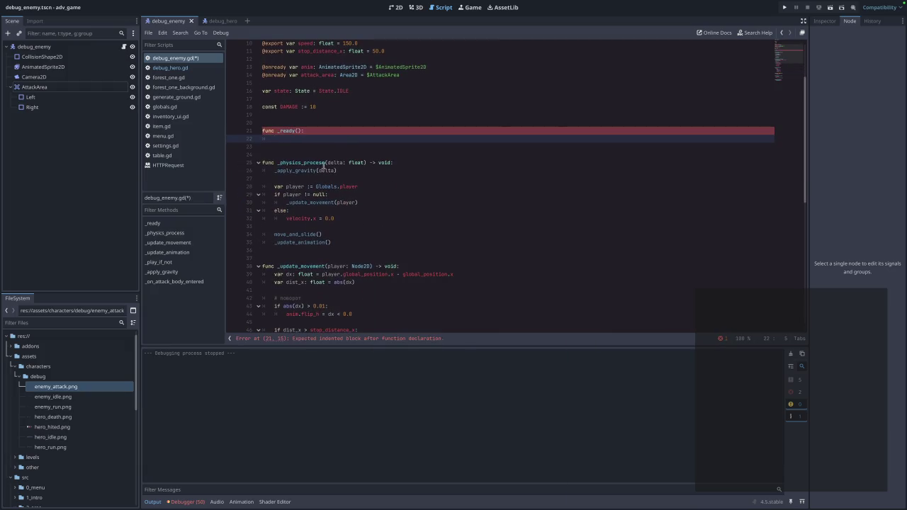
key(Down)
key(Delete)
key(Delete)
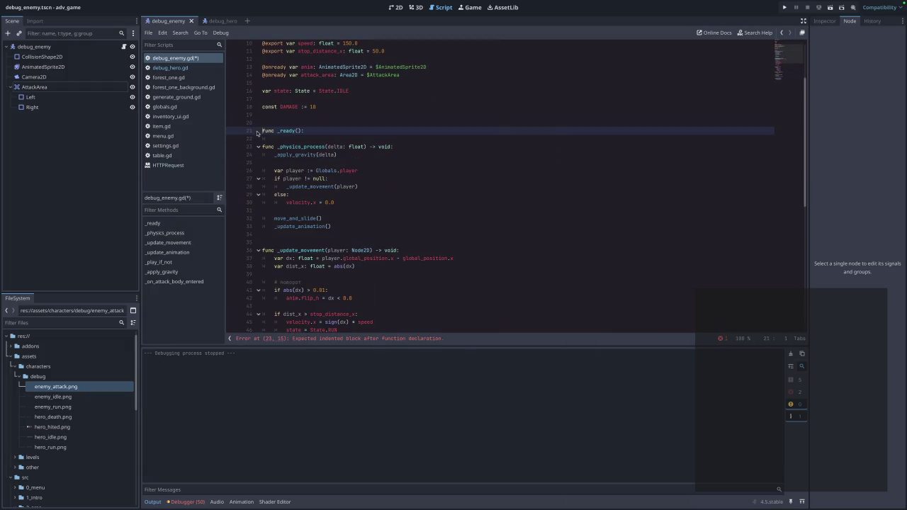
drag(318, 129, 250, 124)
key(Delete)
key(Delete)
key(Up)
key(Delete)
key(Return)
Paste the debug prints and body_entered connection into _physics_process and save
click(409, 129)
key(Return)
key(Return)
key(ctrl+v)
key(ctrl+s)
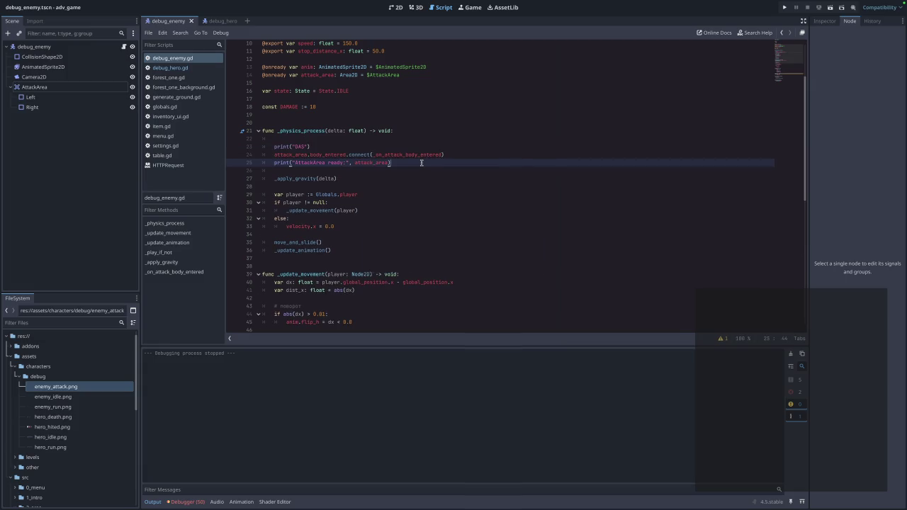
Test-run into the forest level, review the 1550 'already connected' errors in the Debugger, then stop
click(785, 8)
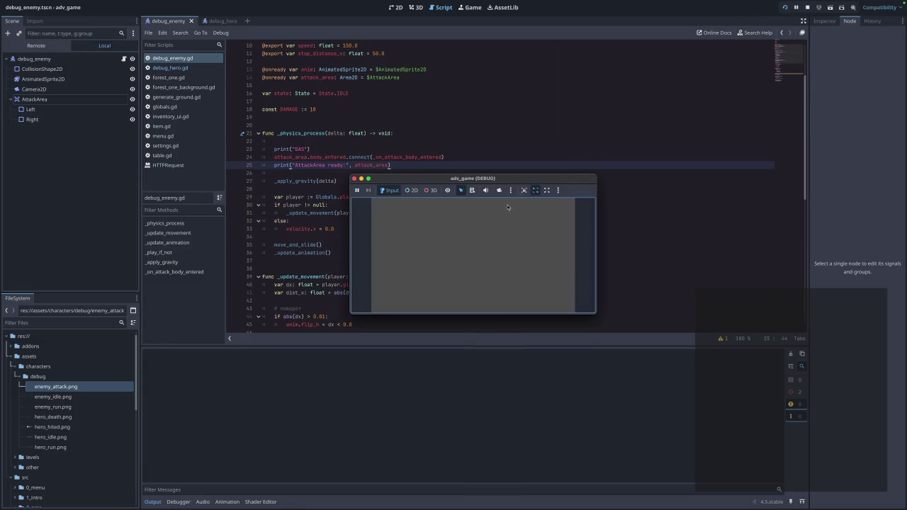
click(485, 217)
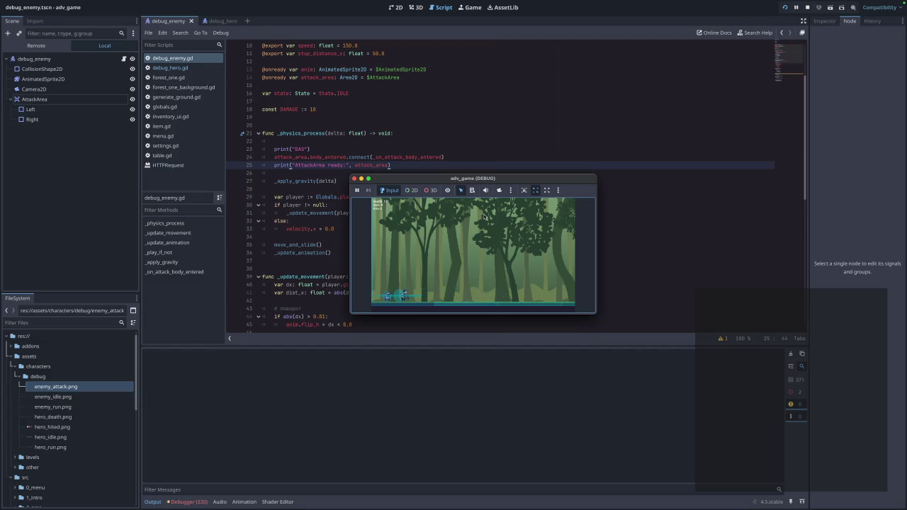
click(207, 501)
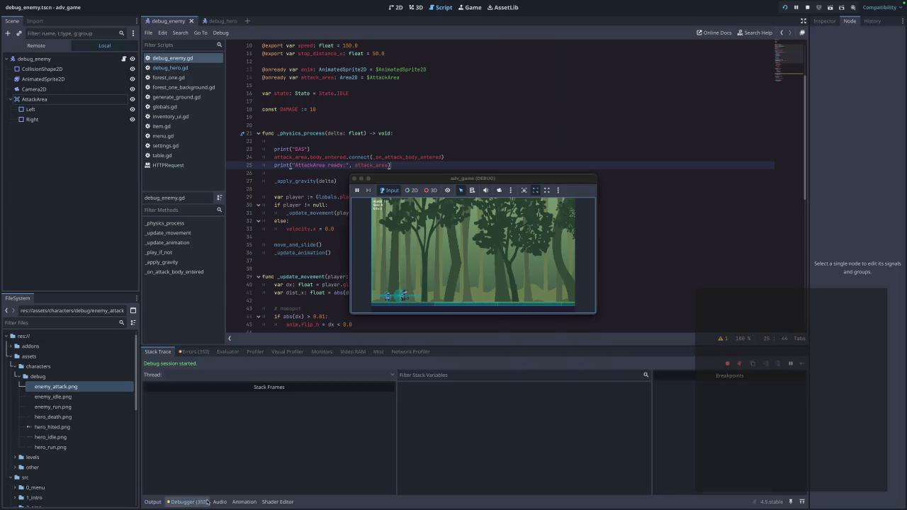
click(205, 351)
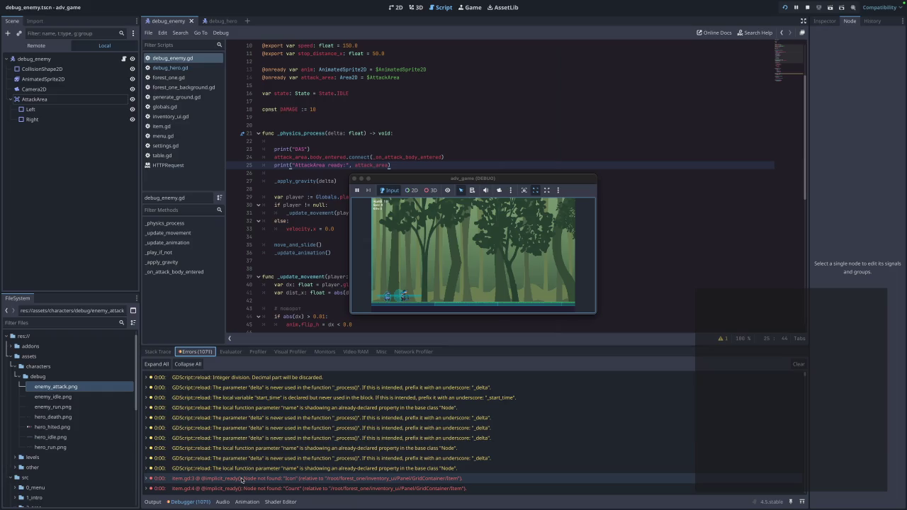
scroll(260, 466, down, 5)
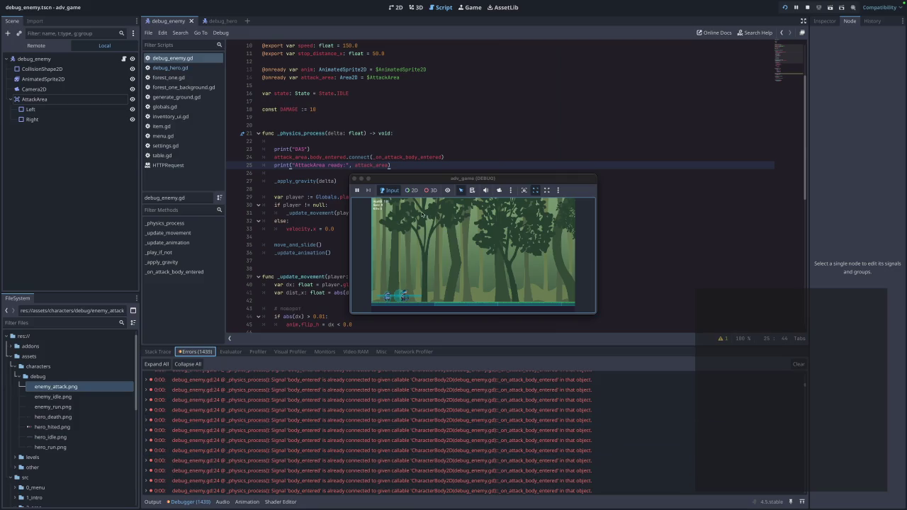
click(355, 180)
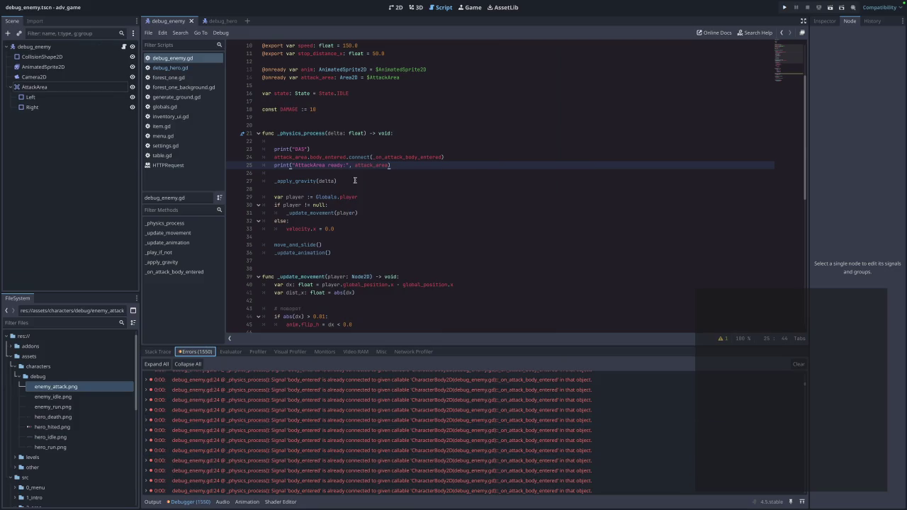
Remove the debug lines from _physics_process, undo to restore the _ready block, and save
key(shift+Up)
key(shift+Up)
key(shift+Up)
scroll(385, 174, up, 3)
key(BackSpace)
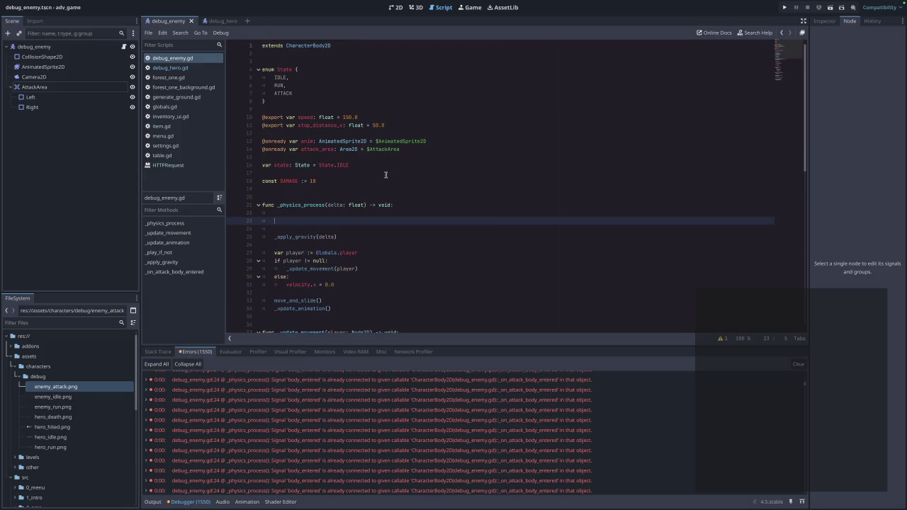
key(ctrl+shift+k)
key(ctrl+shift+k)
key(Up)
key(Up)
key(BackSpace)
key(ctrl+z)
key(ctrl+z)
key(ctrl+z)
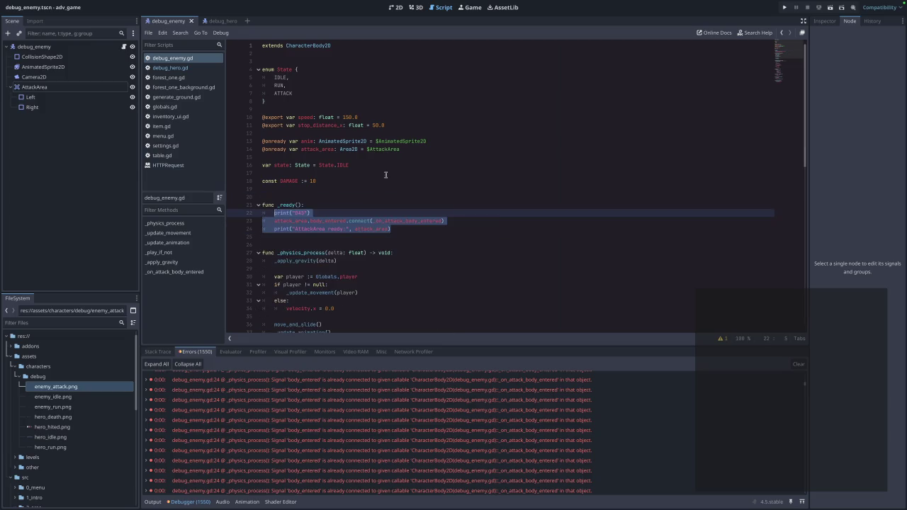
click(415, 174)
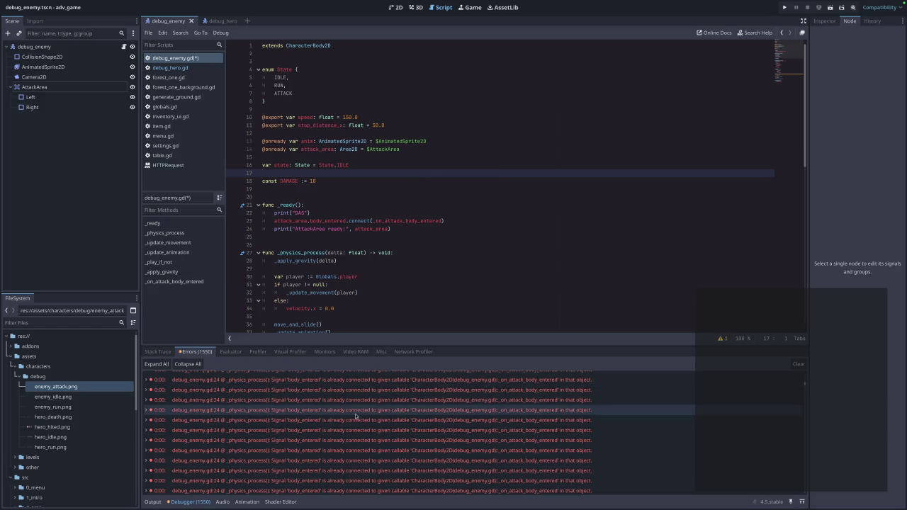
mouse_move(356, 416)
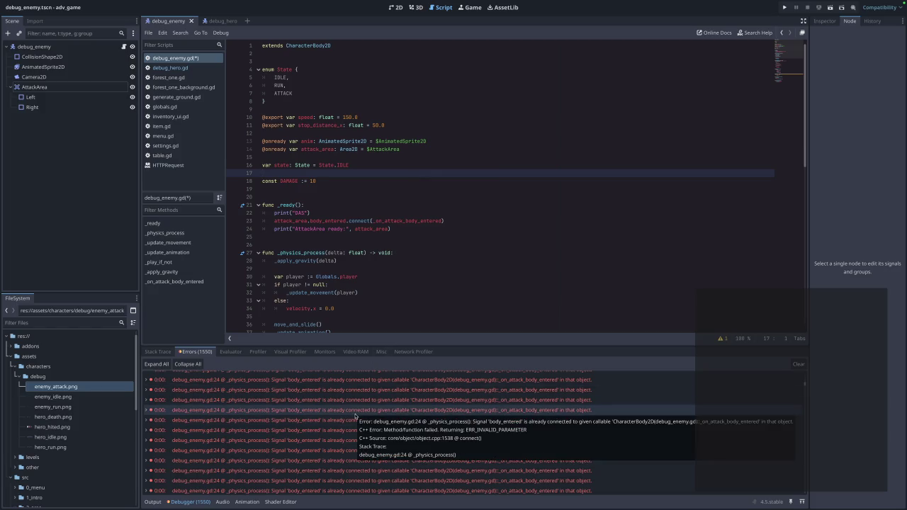
key(ctrl+s)
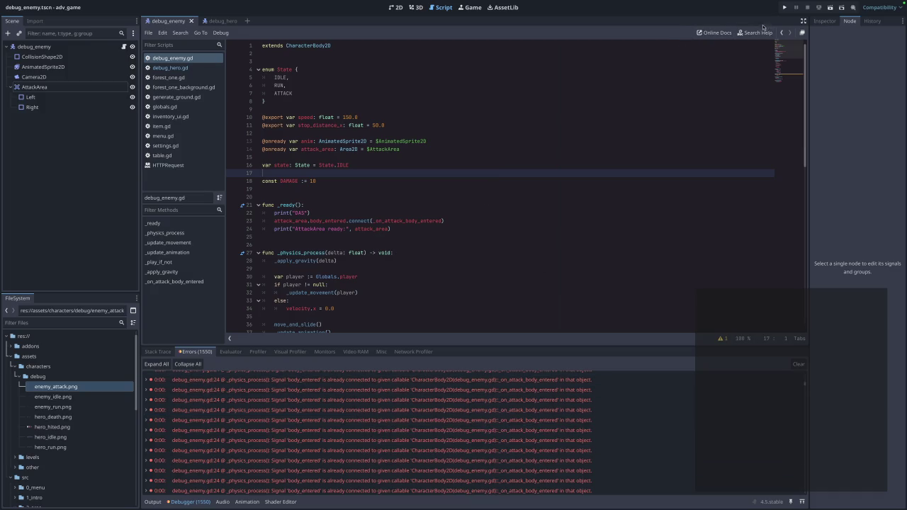
Rerun into the forest level, review the 50 remaining errors in the Debugger, then stop
click(782, 12)
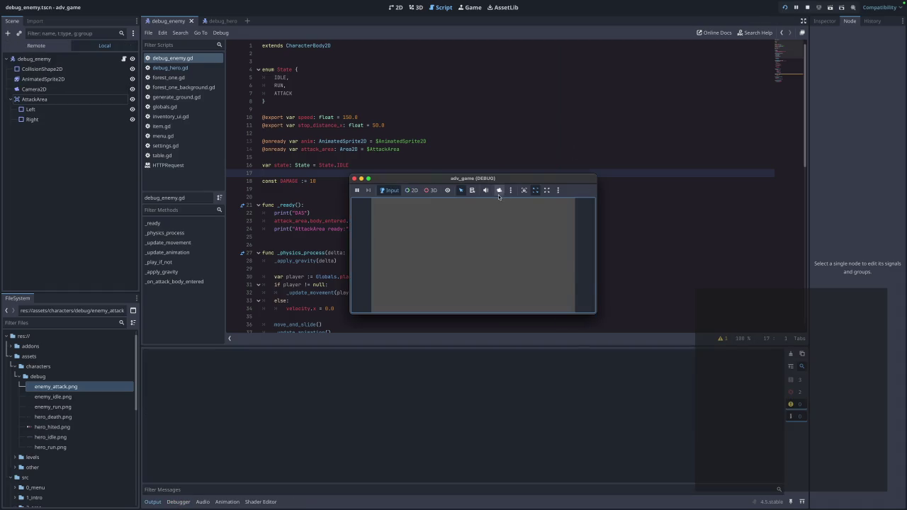
click(462, 220)
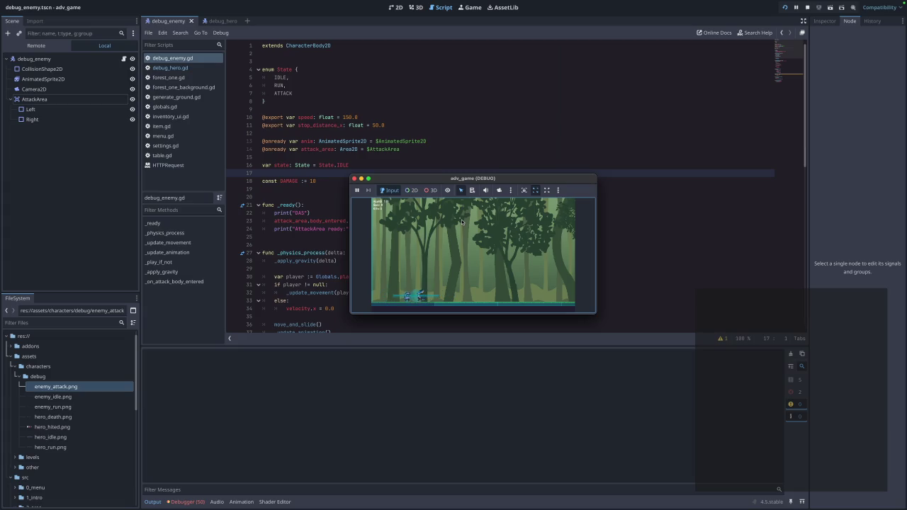
click(186, 501)
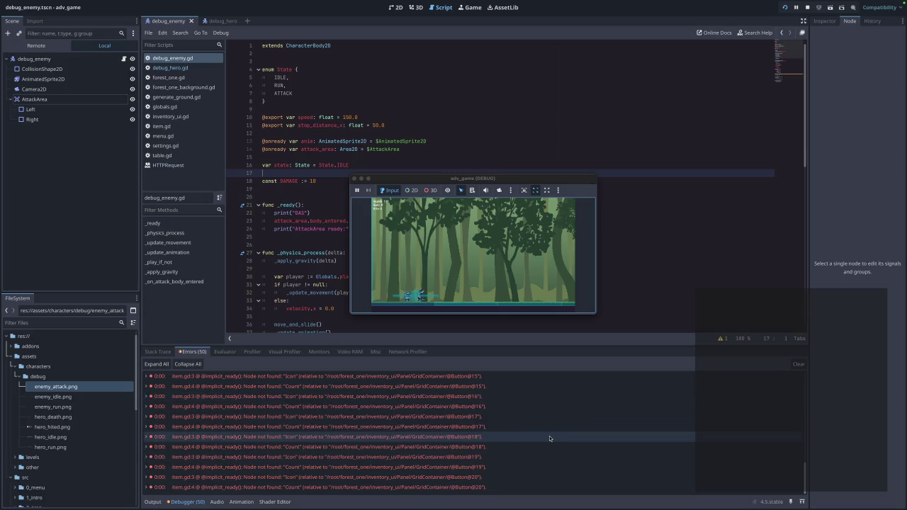
mouse_move(549, 437)
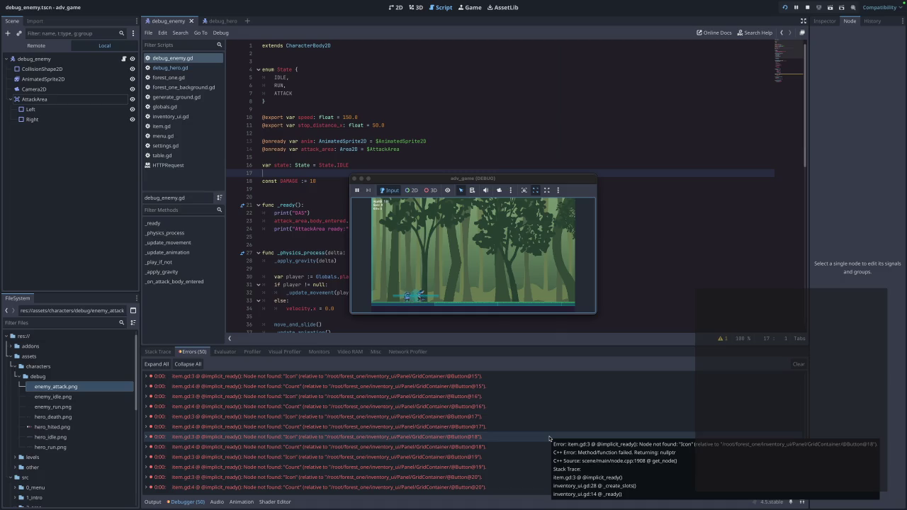
scroll(391, 416, up, 10)
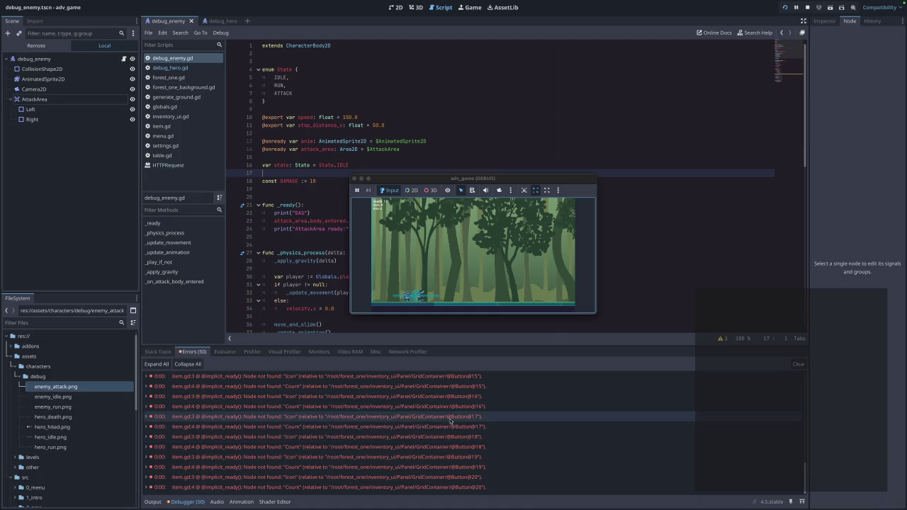
scroll(391, 416, down, 3)
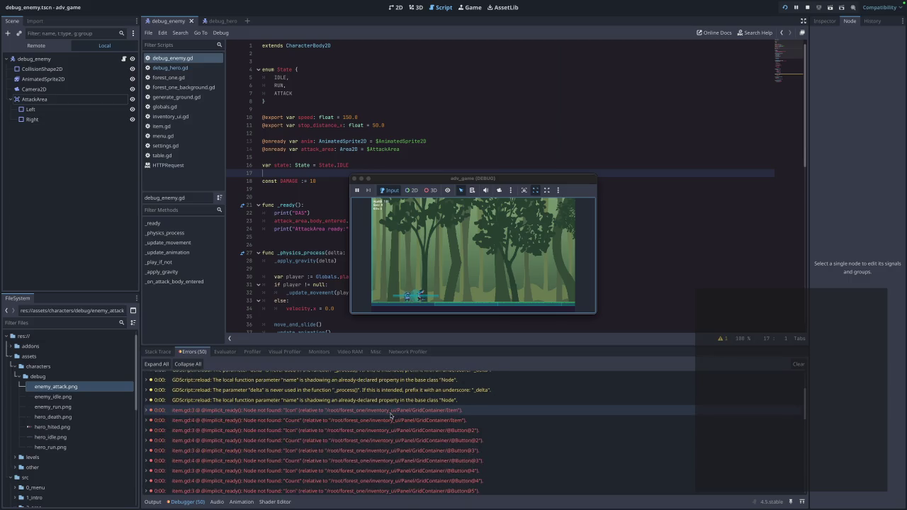
mouse_move(391, 415)
scroll(390, 415, up, 3)
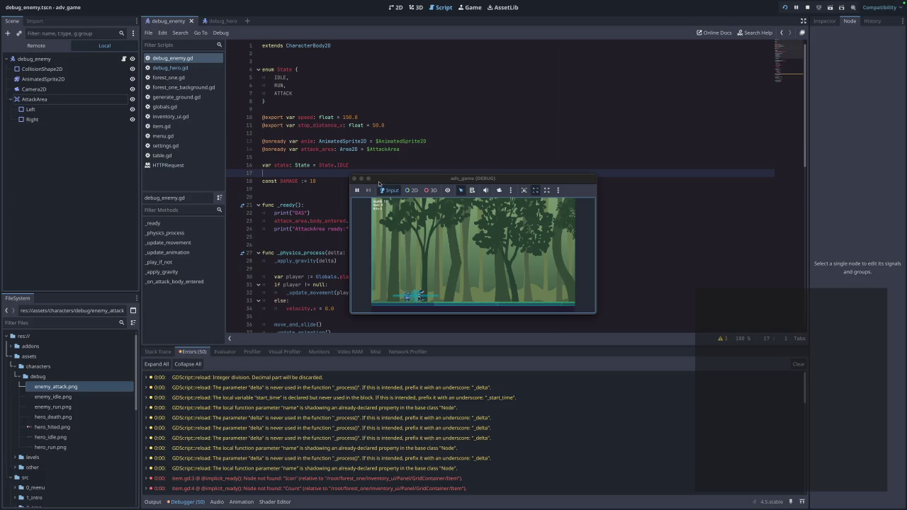
click(354, 179)
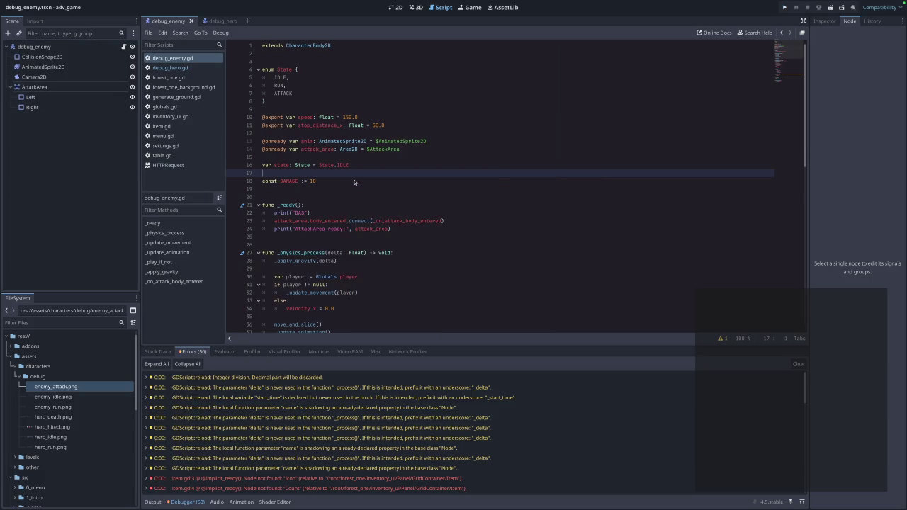
scroll(420, 473, down, 5)
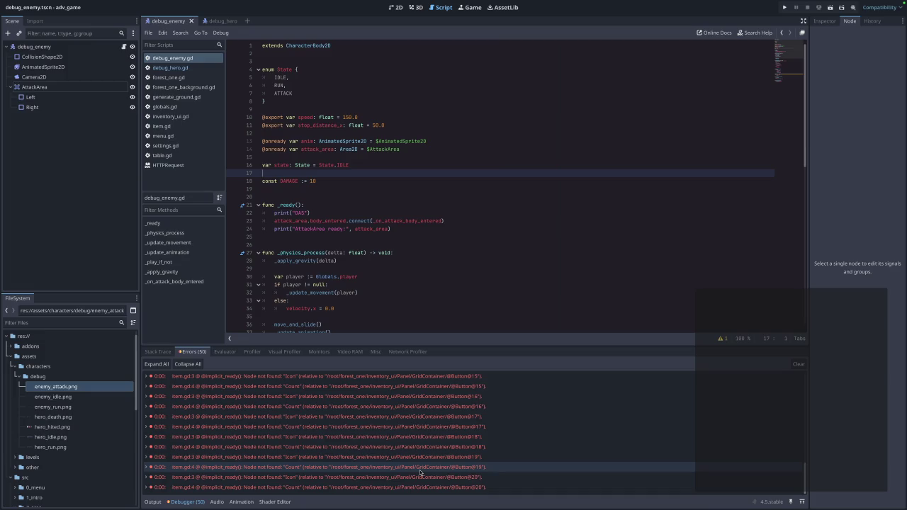
mouse_move(420, 470)
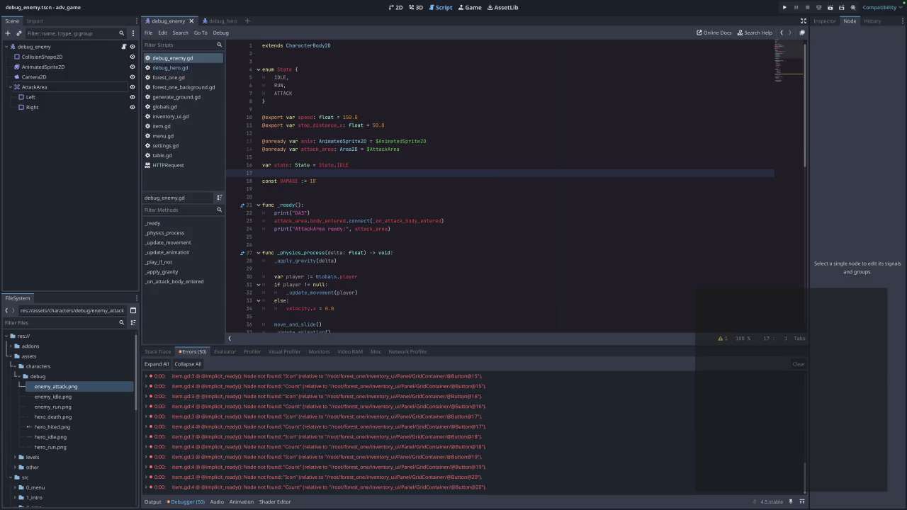
click(464, 238)
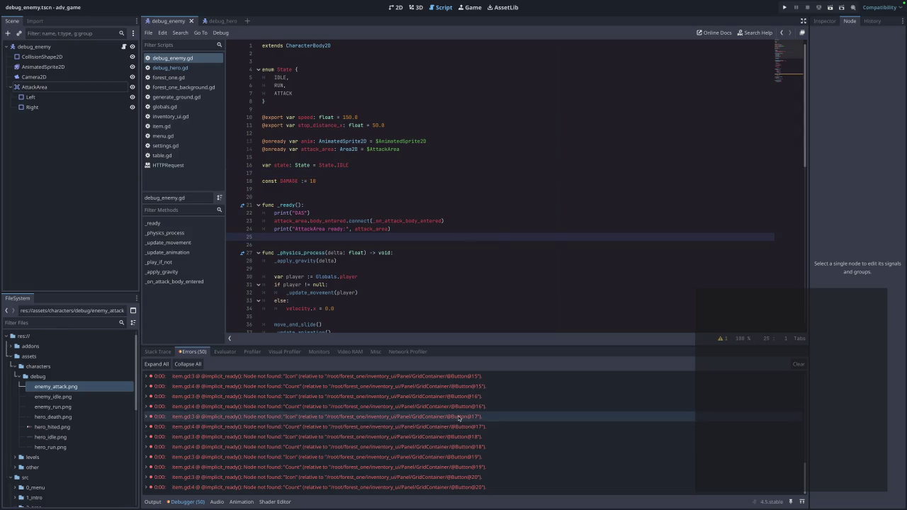
scroll(390, 273, down, 10)
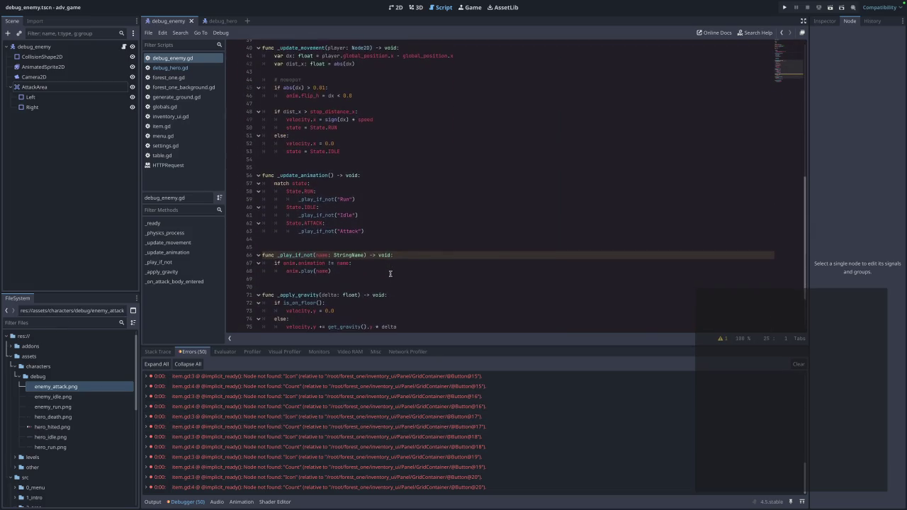
scroll(390, 273, down, 2)
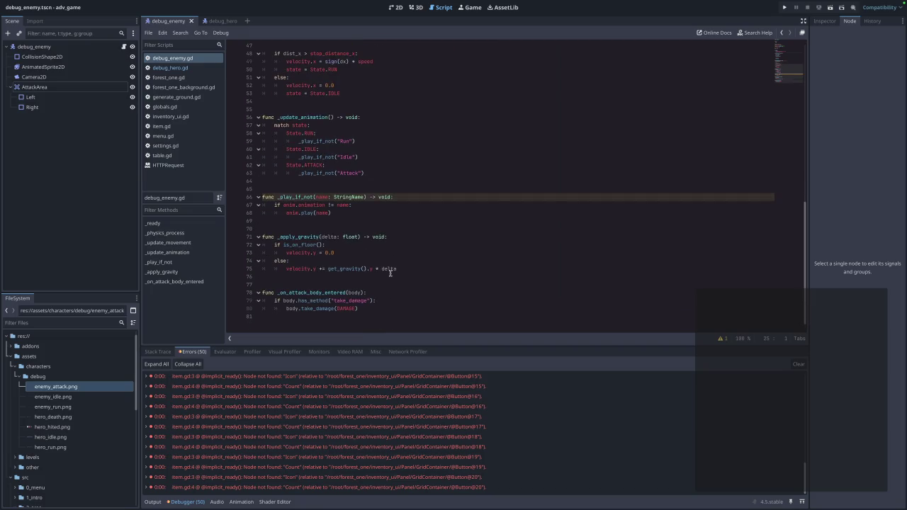
scroll(390, 272, up, 12)
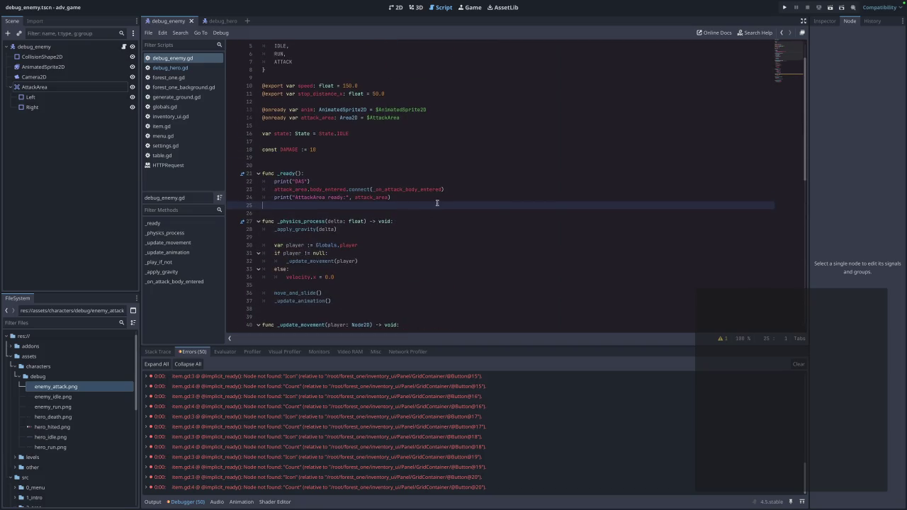
scroll(436, 205, up, 1)
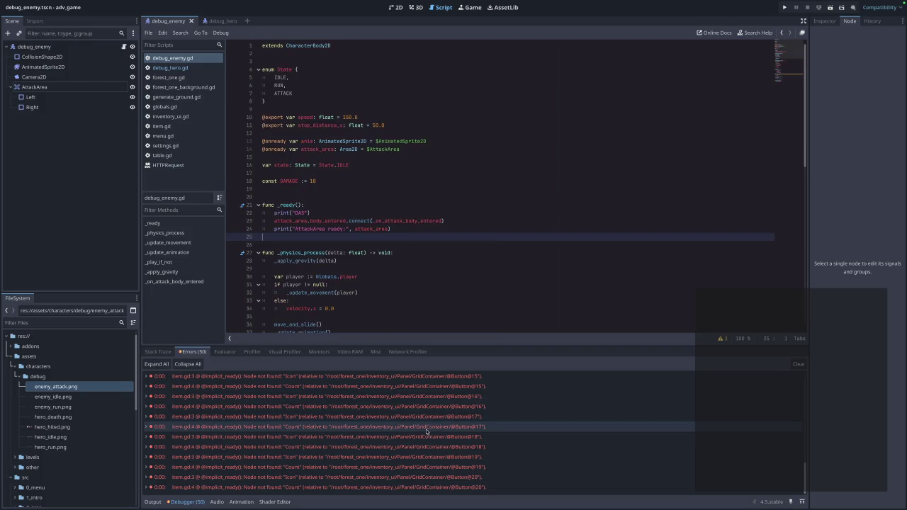
scroll(427, 431, up, 5)
scroll(283, 445, down, 3)
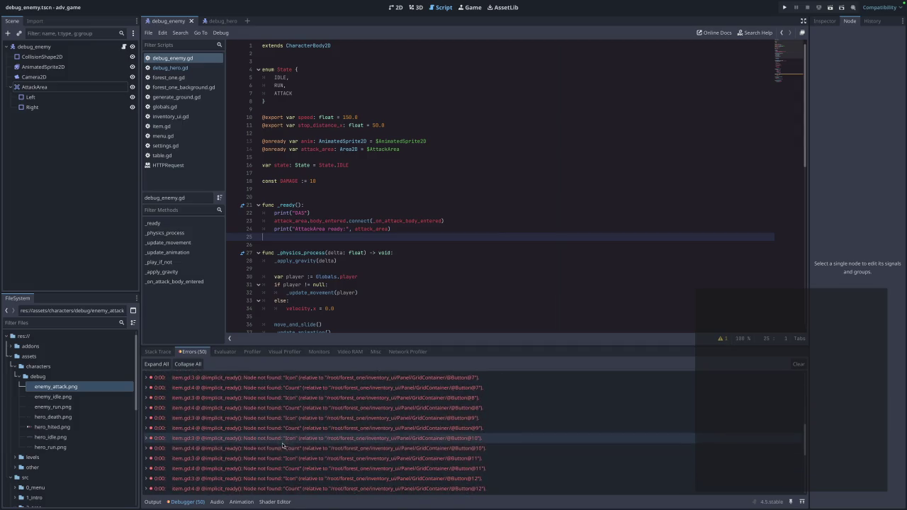
scroll(282, 445, up, 5)
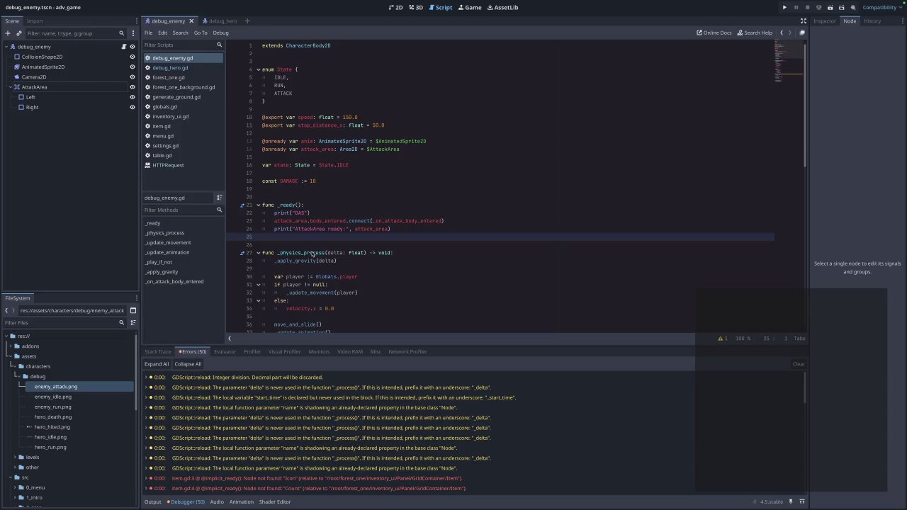
mouse_move(312, 253)
scroll(418, 232, down, 10)
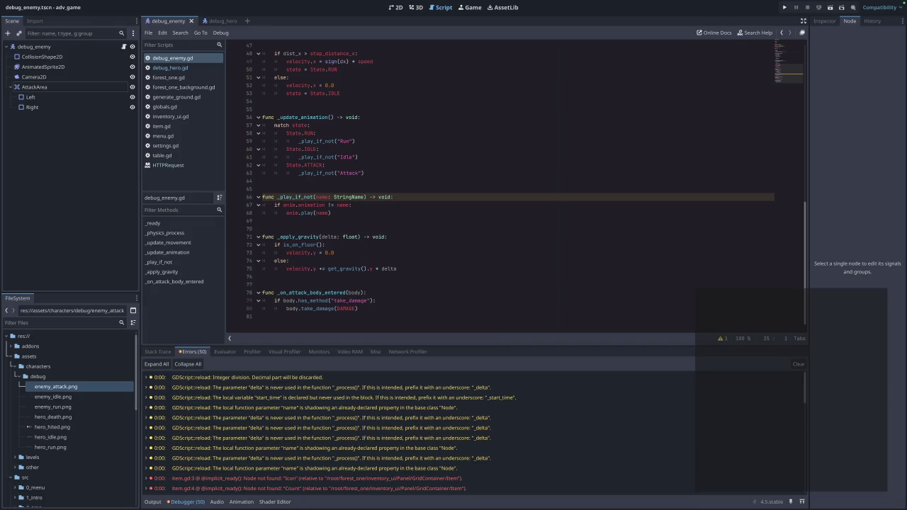
click(170, 68)
Reopen debug_enemy.gd, check the debugger Stack Trace, and show the Output log reporting debugging stopped
scroll(456, 257, down, 10)
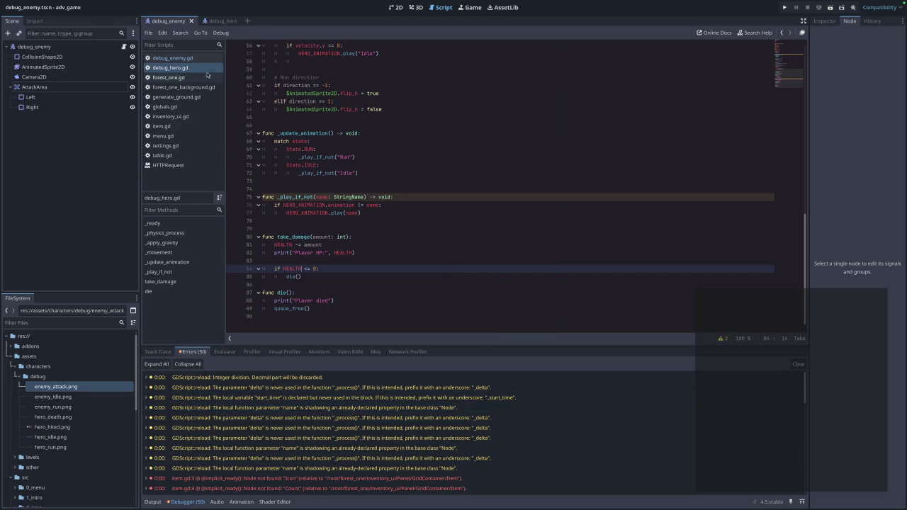
click(193, 61)
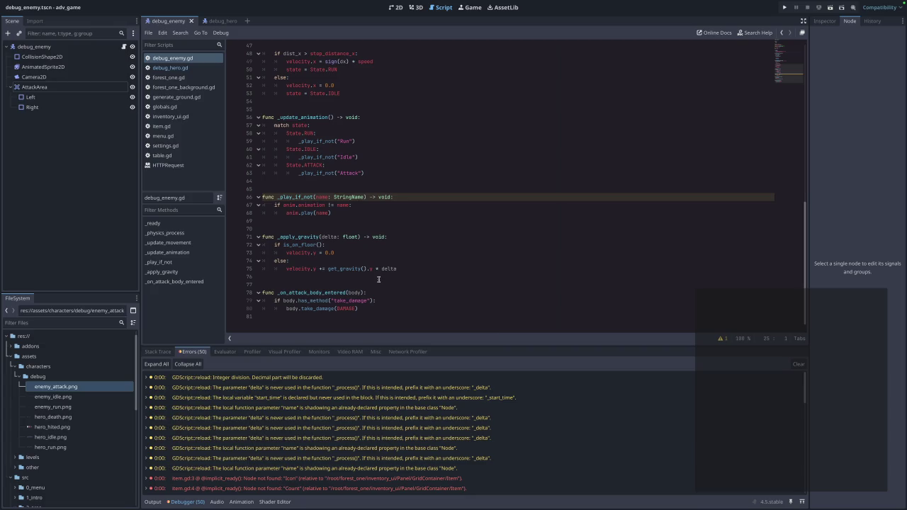
scroll(378, 279, up, 12)
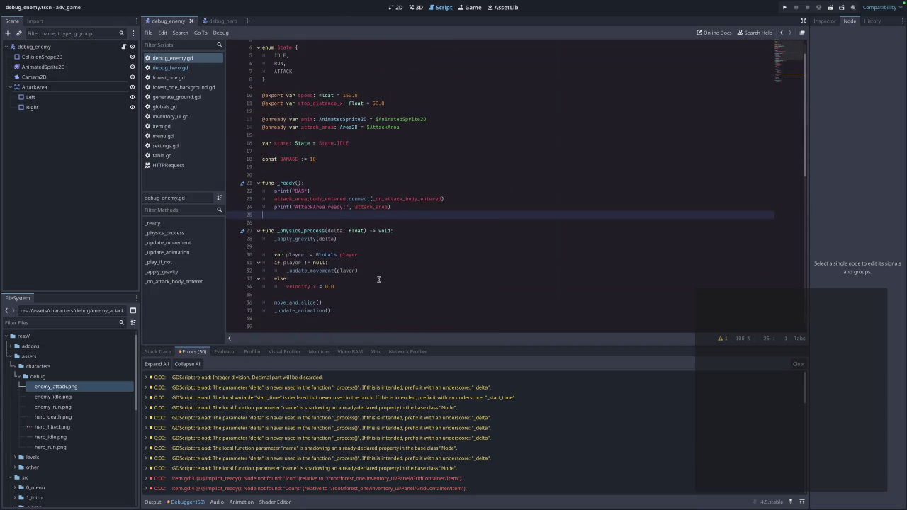
click(161, 353)
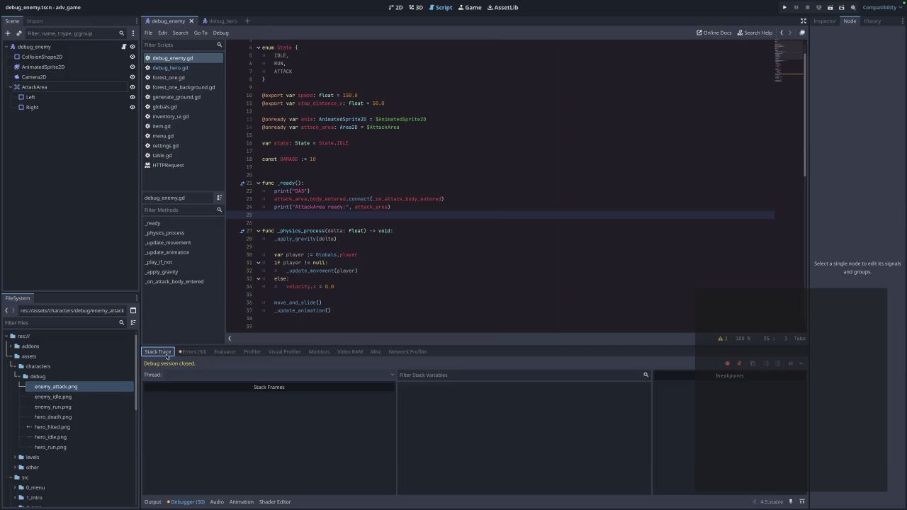
click(153, 502)
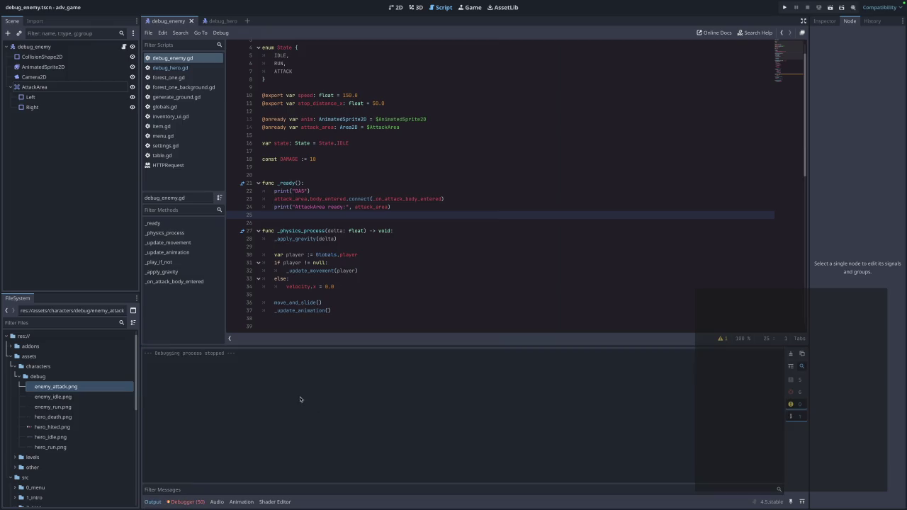
click(170, 68)
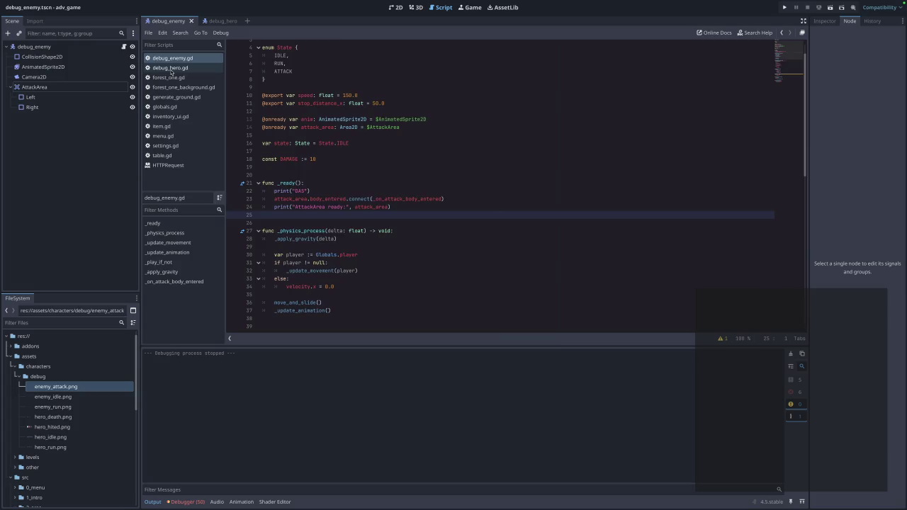
Add a throwaway print on line 26 of debug_hero.gd's _ready, save, and test-run the game
scroll(232, 158, up, 15)
click(311, 188)
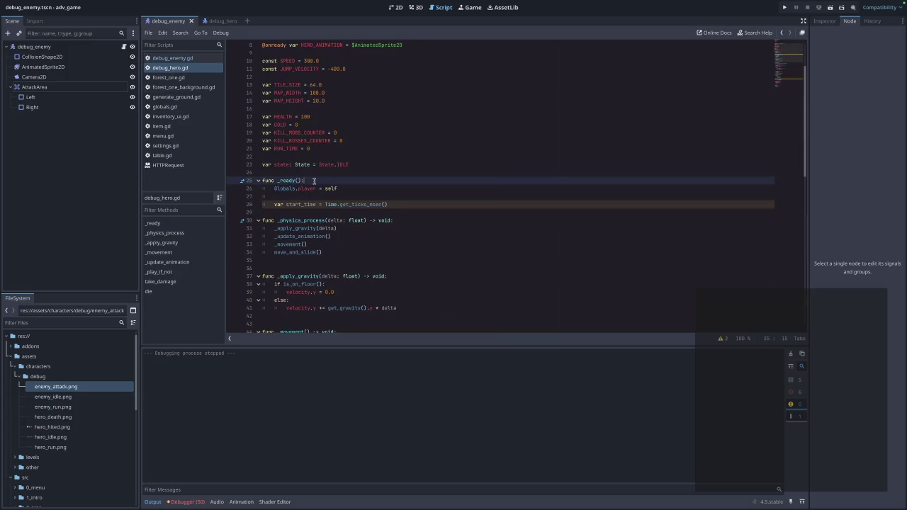
text(print("dsaghny)
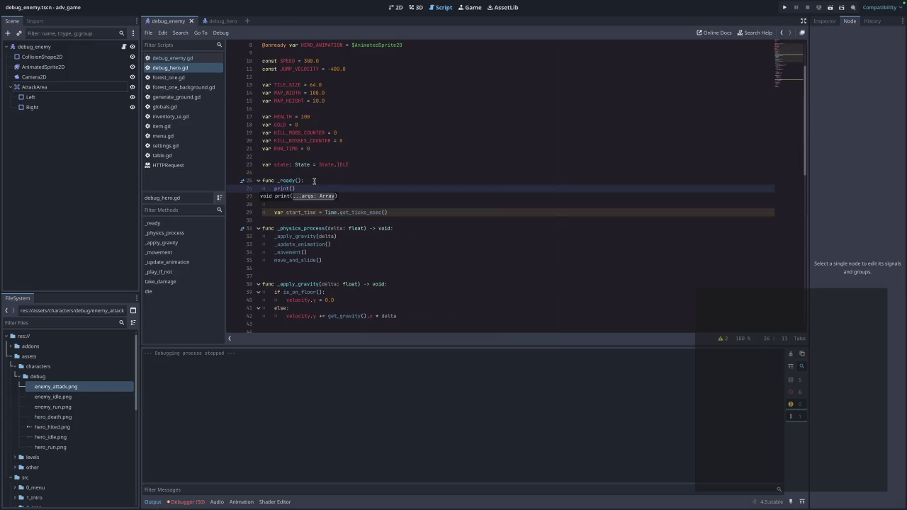
text(;ltehgrl)
key(ctrl+s)
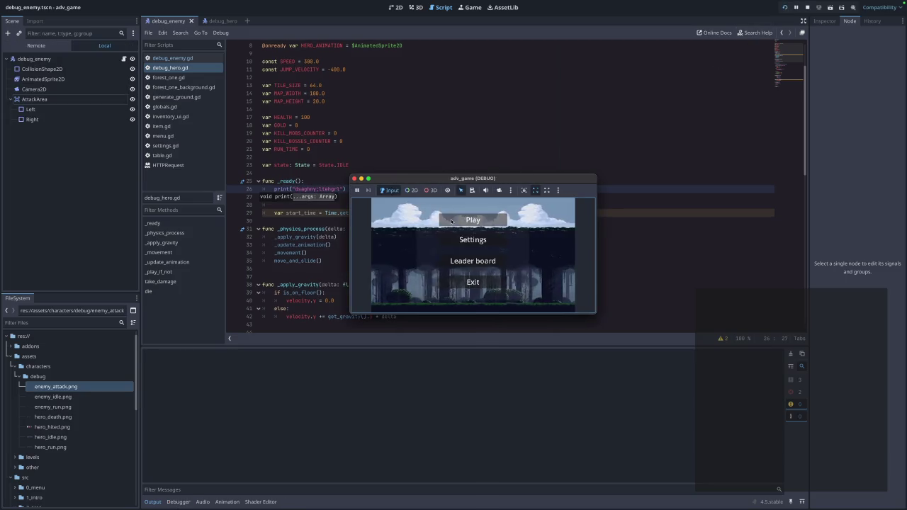
click(451, 221)
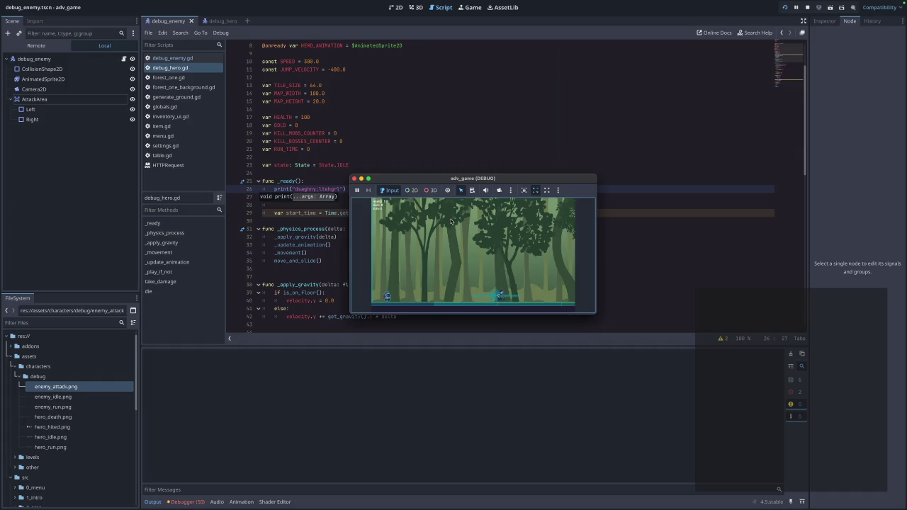
click(354, 178)
Delete the test print from line 26 and filter a message type out of the Output log
drag(346, 189, 271, 191)
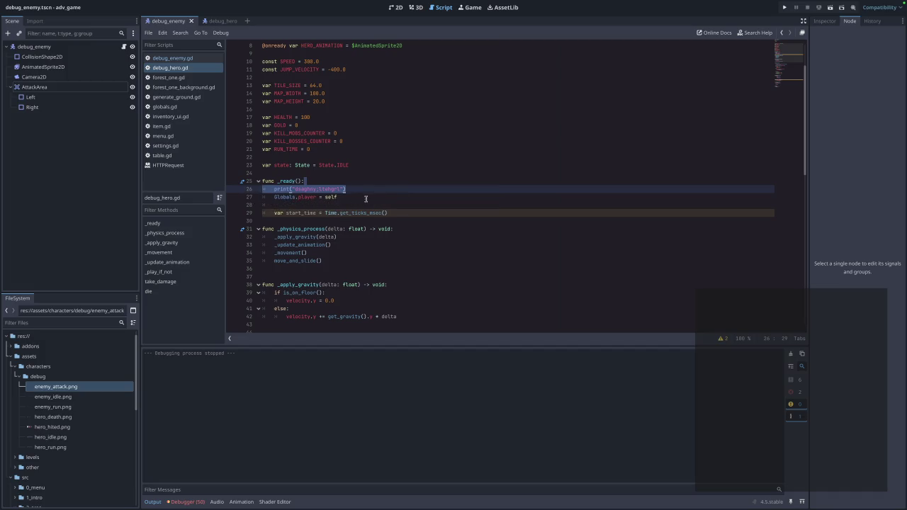
key(BackSpace)
key(BackSpace)
key(BackSpace)
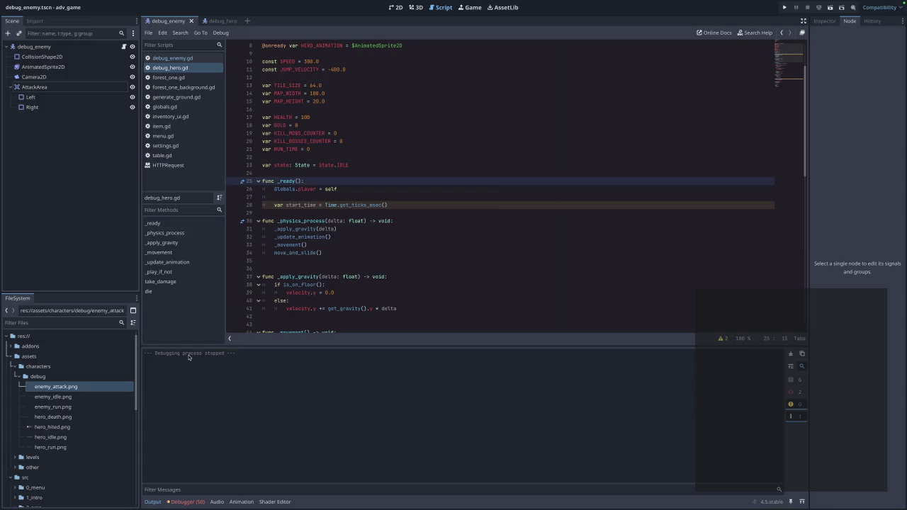
click(800, 417)
Restore all Output message filters and rerun the game to see the DAS and AttackArea ready messages
click(800, 417)
click(800, 417)
click(800, 417)
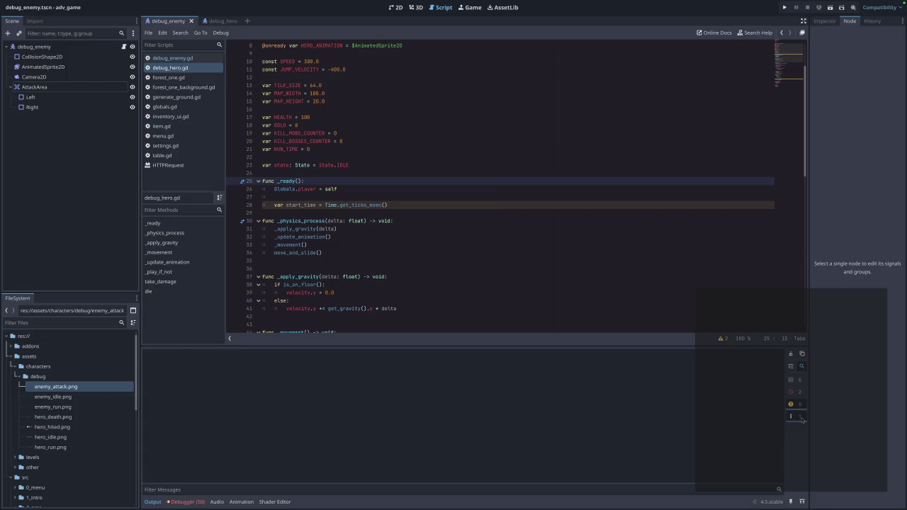
click(792, 380)
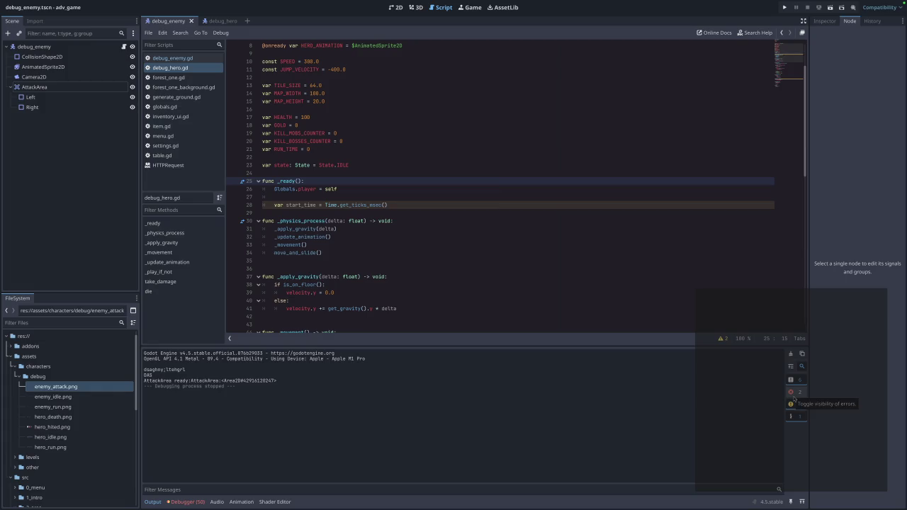
click(785, 7)
click(445, 224)
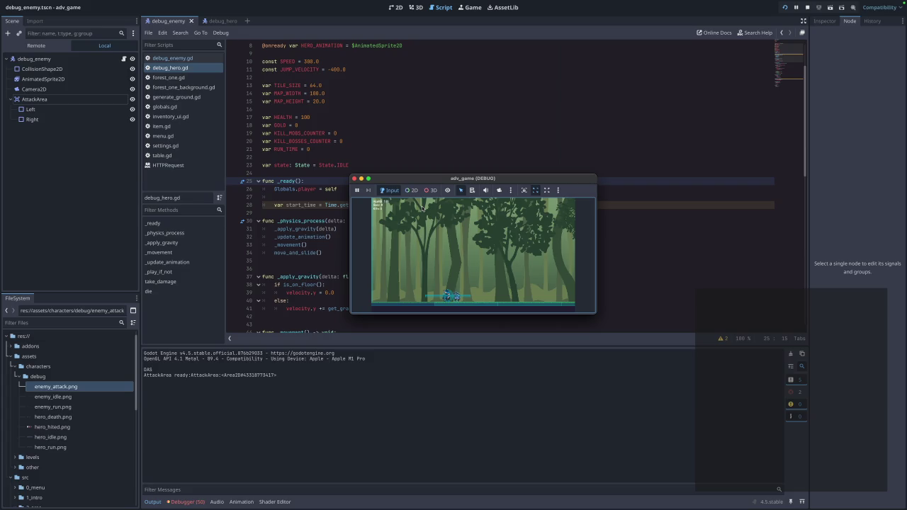
click(354, 178)
Open debug_enemy.gd and select the print("DAS") line in _ready
click(170, 58)
drag(312, 197, 294, 197)
triple_click(294, 197)
Delete the print("DAS") line from _ready and scroll through the rest of debug_enemy.gd
key(BackSpace)
key(BackSpace)
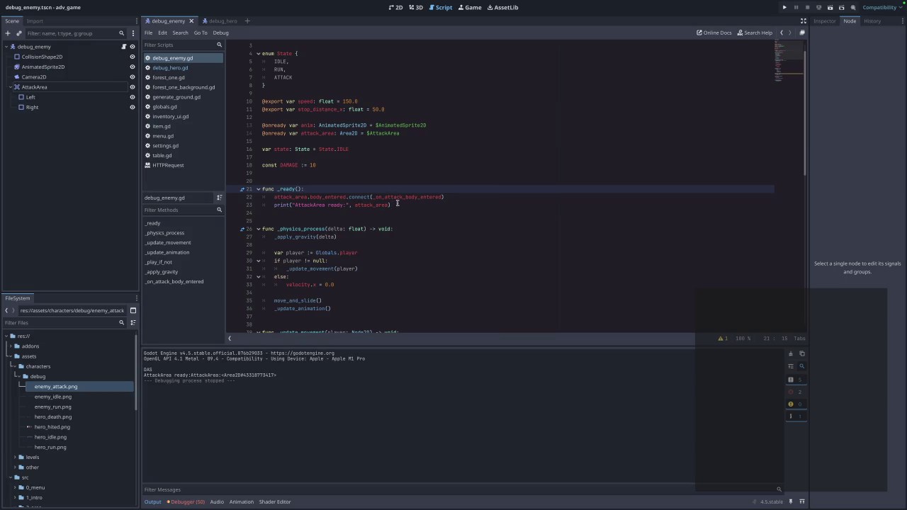
scroll(388, 236, down, 10)
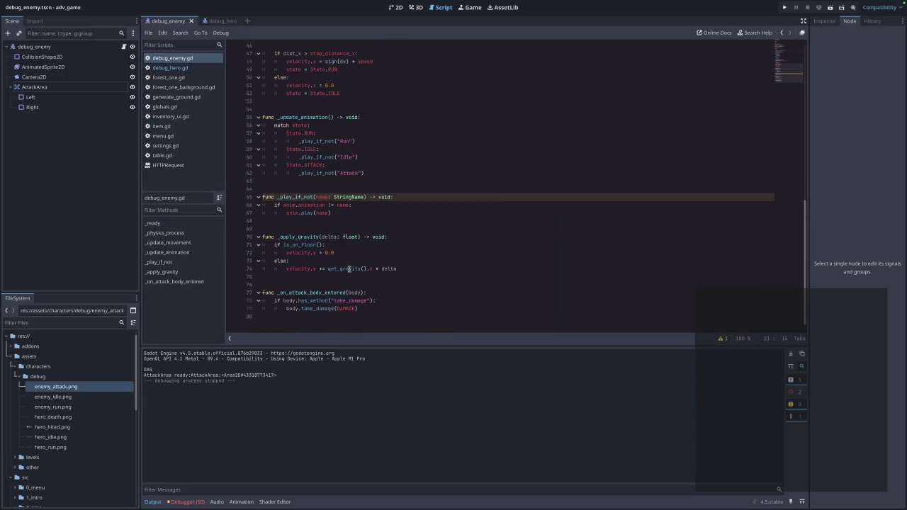
mouse_move(348, 270)
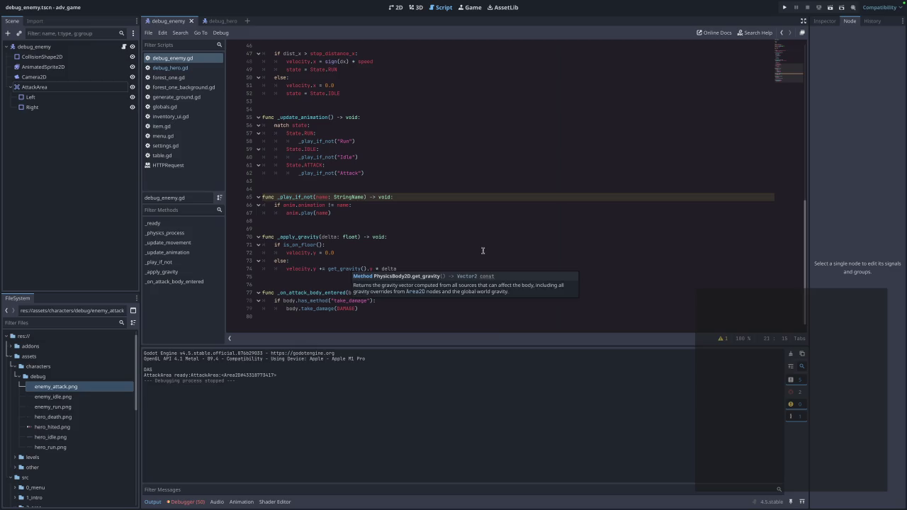
key(alt+Left)
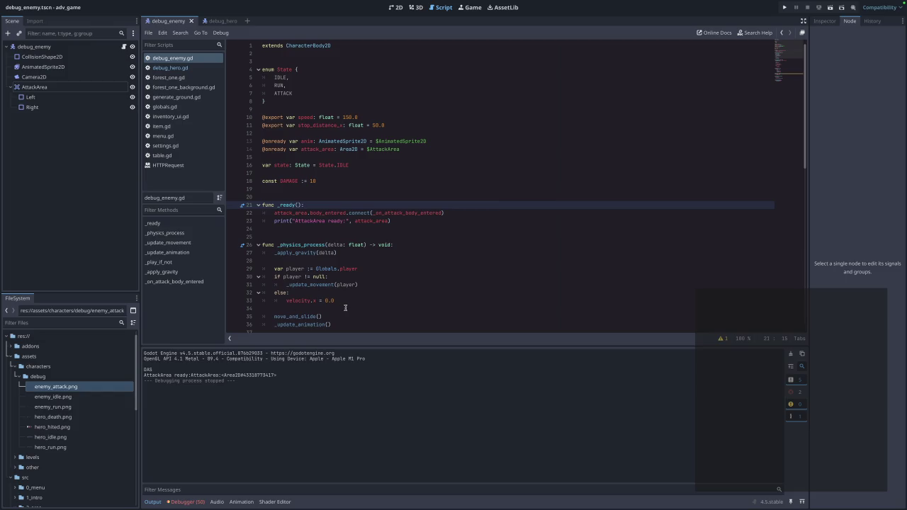
scroll(345, 307, down, 7)
scroll(376, 304, down, 8)
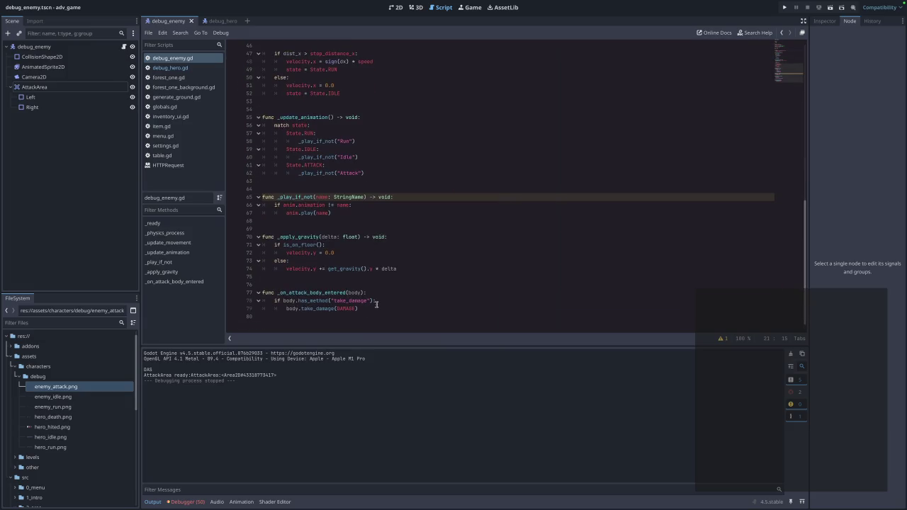
click(170, 68)
From debug_hero.gd's Player HP line, rerun the game to confirm only AttackArea ready prints, then reopen debug_enemy.gd
scroll(390, 254, down, 16)
mouse_move(339, 238)
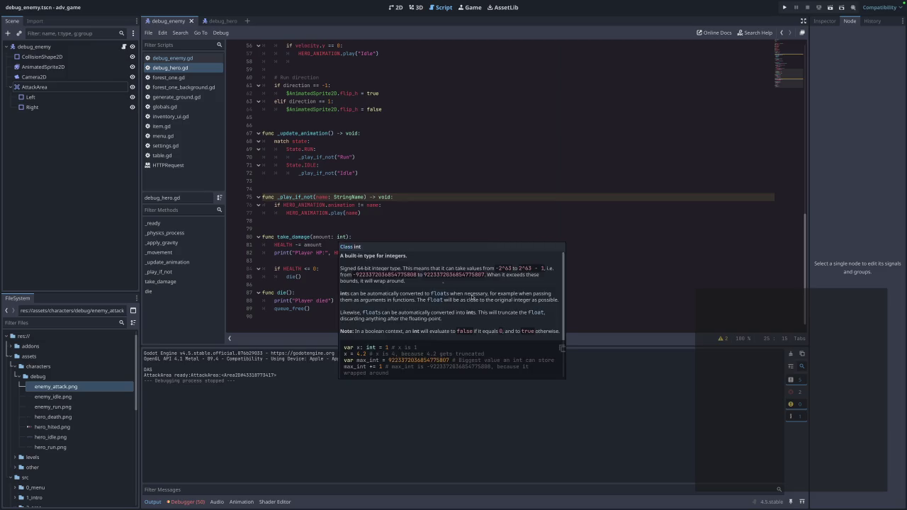
click(418, 258)
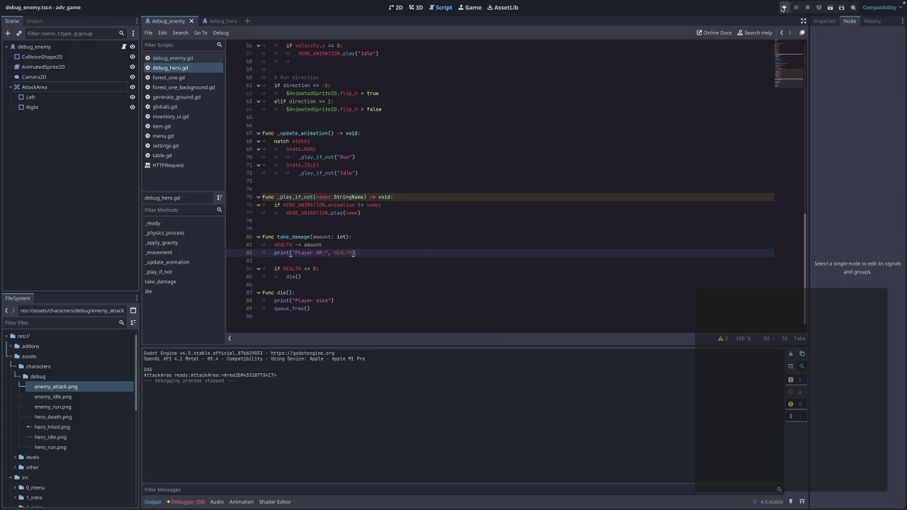
click(784, 7)
click(480, 220)
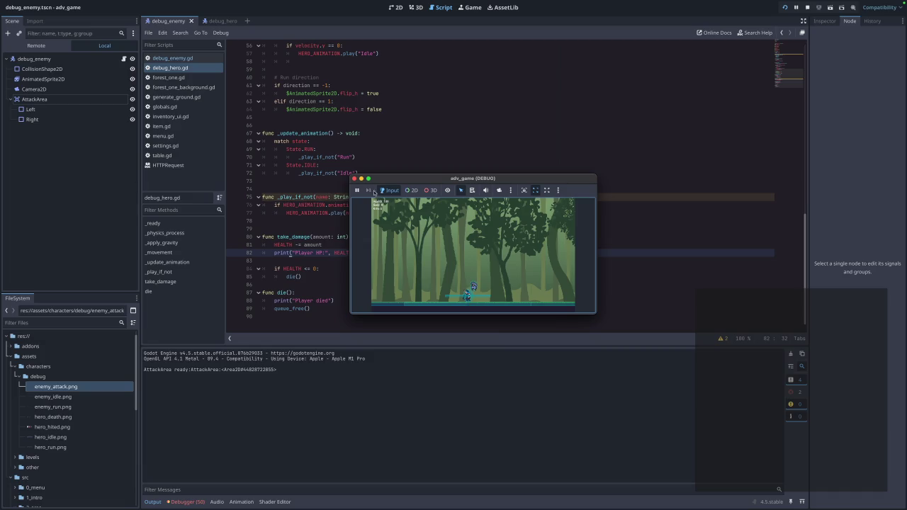
click(355, 178)
click(182, 68)
click(178, 59)
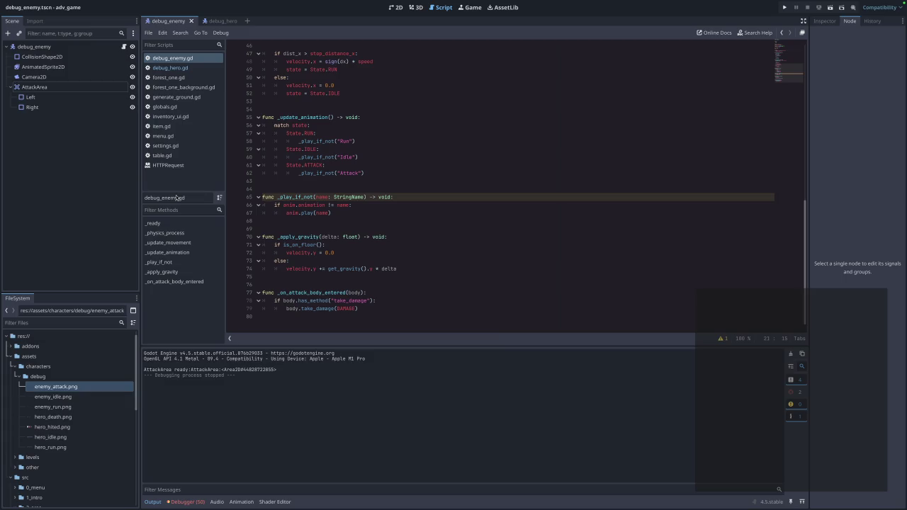